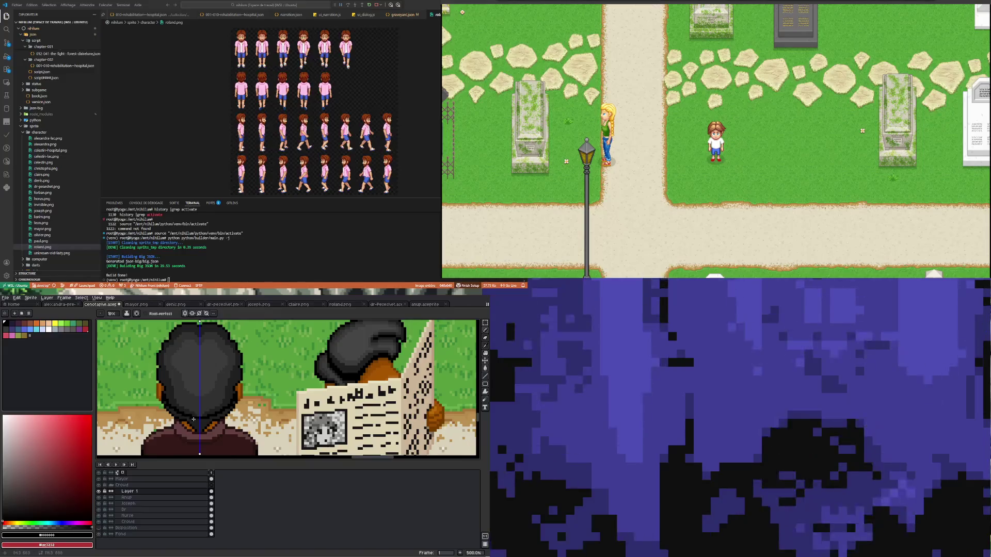
Step: Sample black from the hat outline with the eyedropper and return to the pencil
alt+click(188, 419)
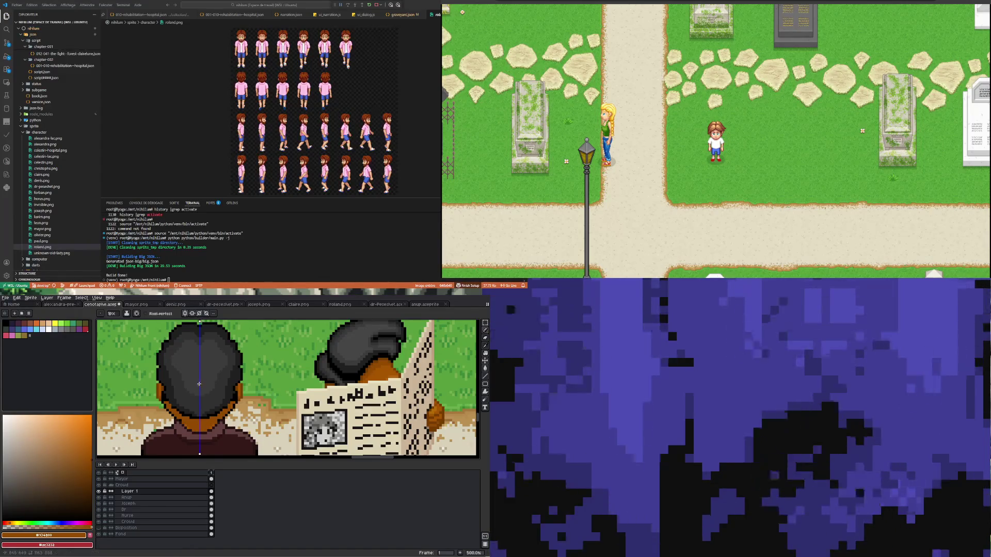
key(i)
click(166, 395)
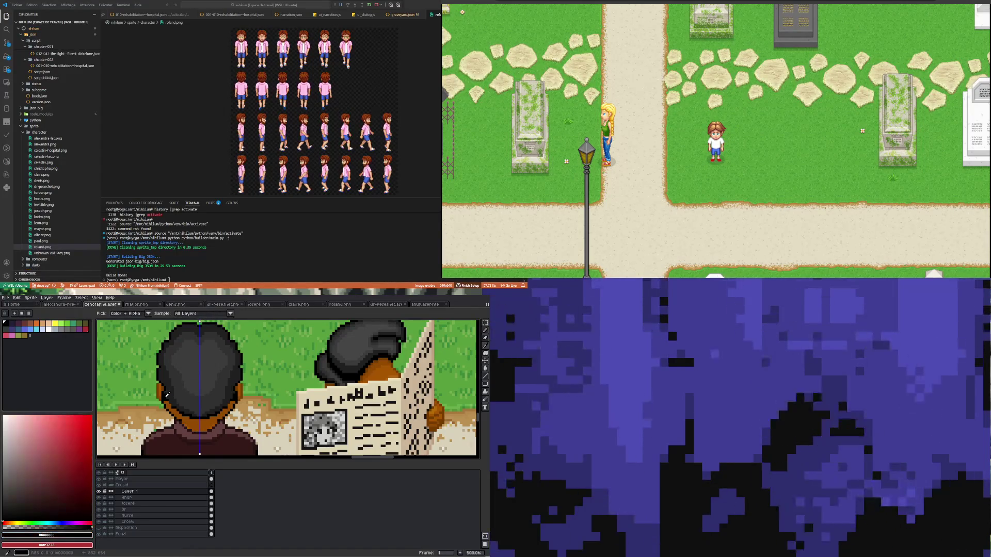
key(b)
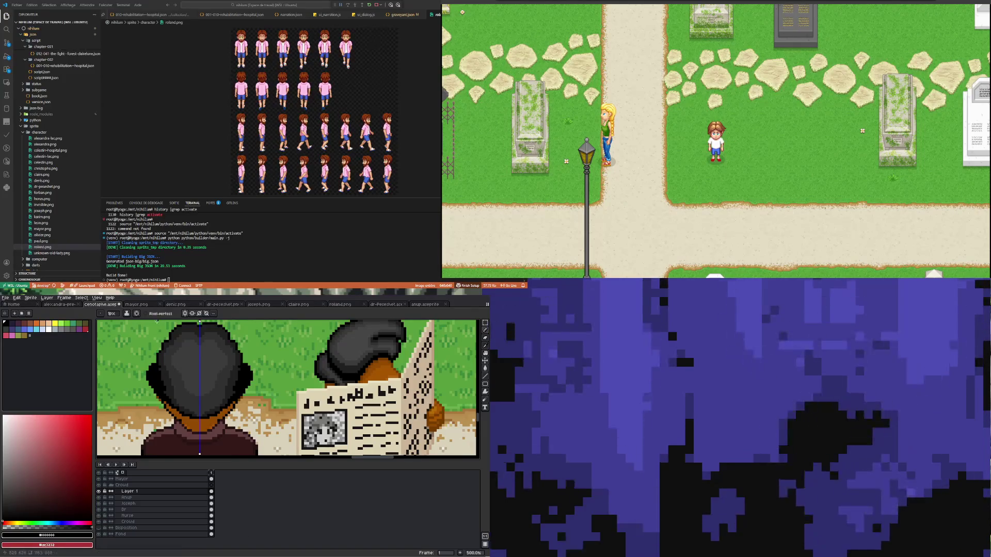
scroll(163, 322, down, 2)
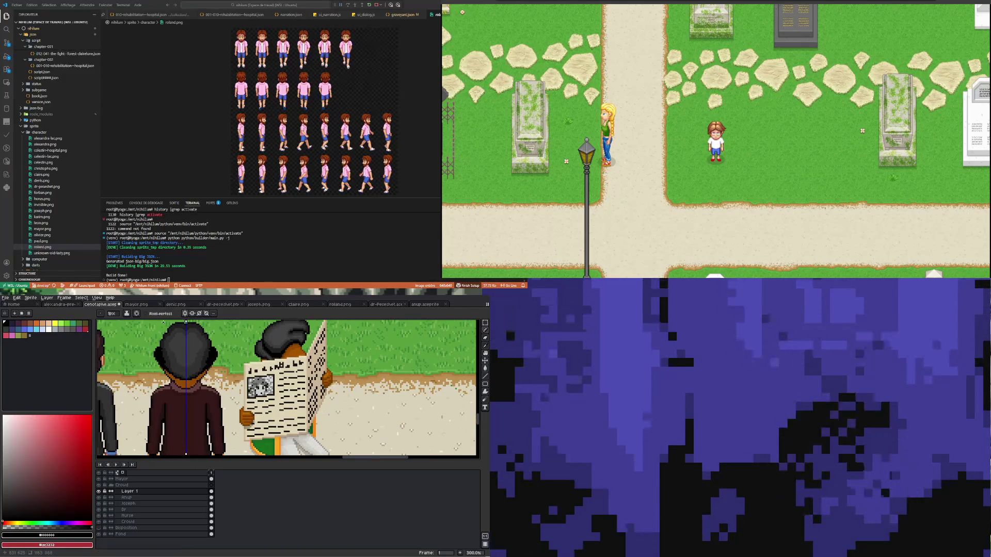
scroll(162, 323, down, 2)
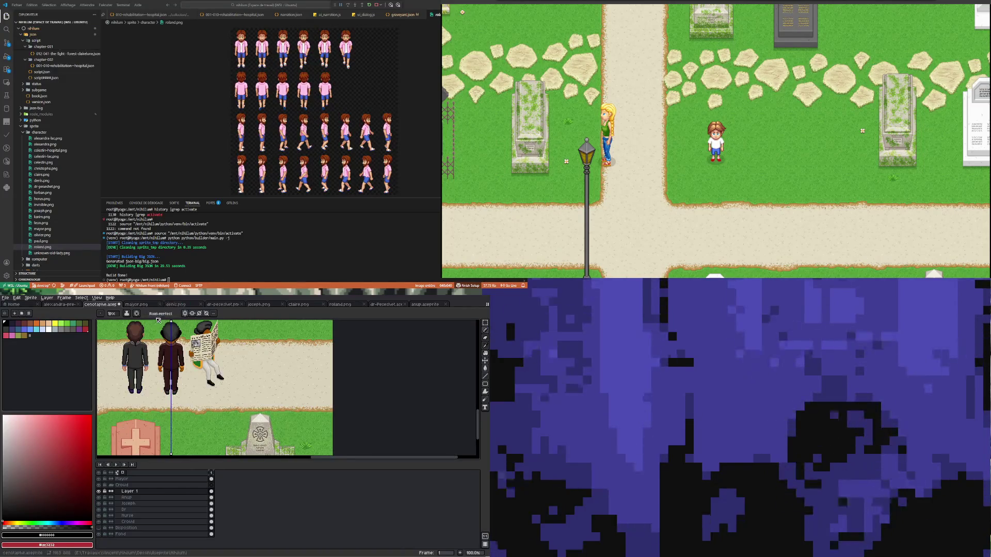
scroll(158, 319, up, 3)
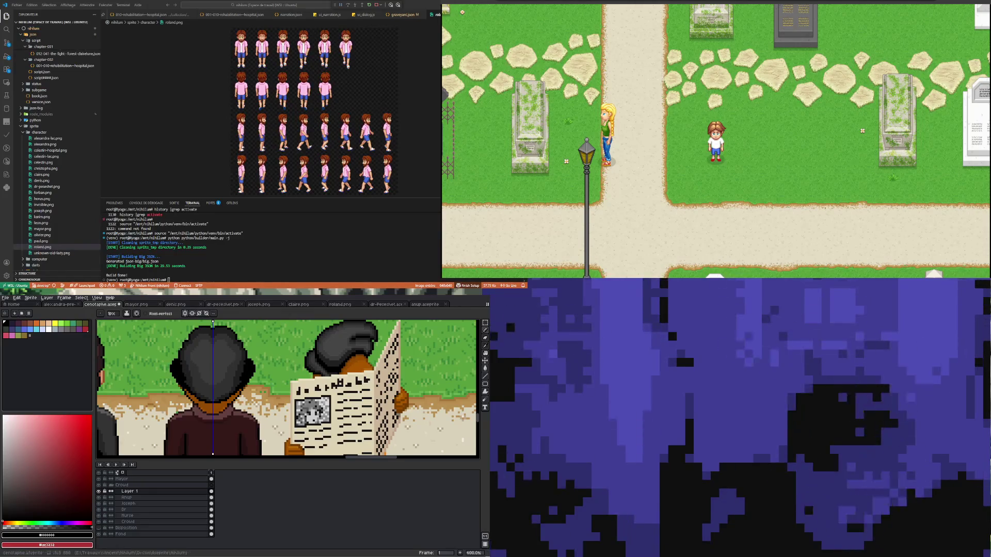
Step: Pick a hat colour from the canvas and resume pencilling the wider brim
key(i)
key(b)
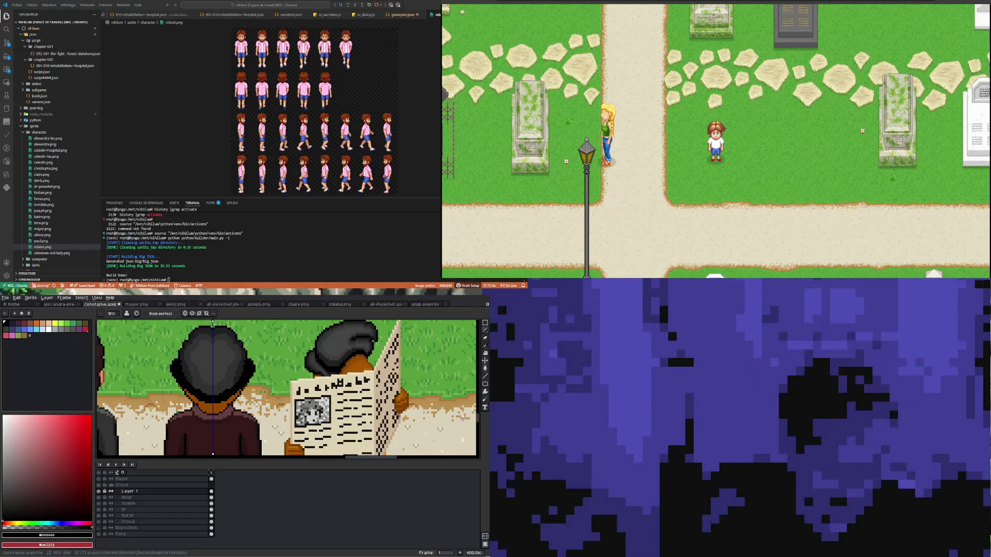
scroll(207, 380, up, 1)
scroll(205, 380, up, 1)
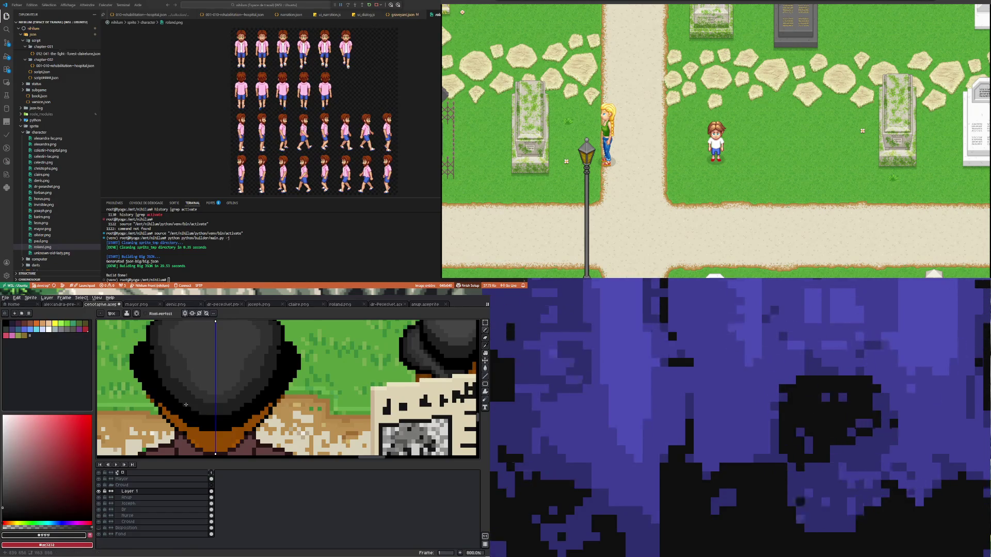
scroll(201, 390, down, 2)
scroll(197, 381, up, 1)
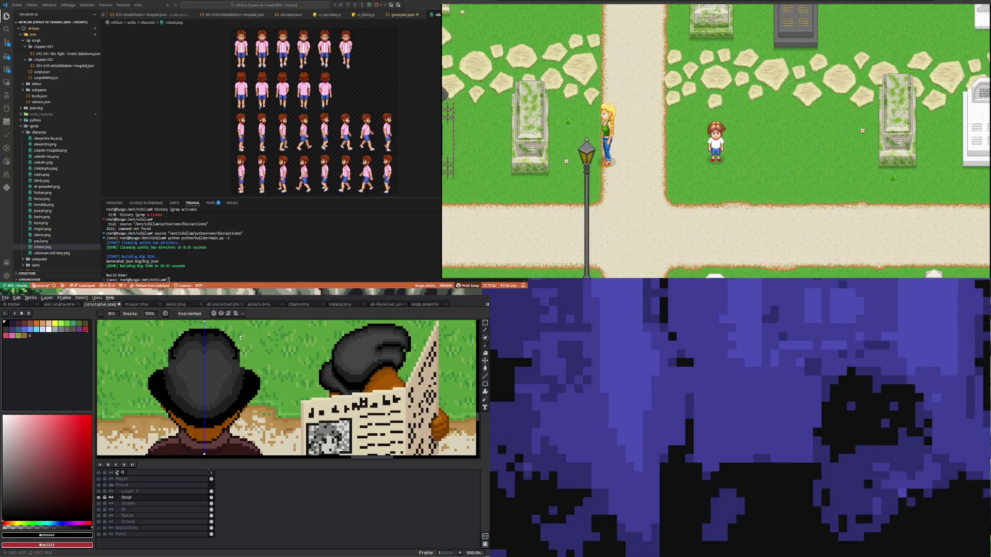
Step: Outline a taller black crown above the hat on Layer 1
mouse_move(172, 356)
mouse_down()
mouse_move(187, 339)
mouse_move(241, 364)
mouse_up()
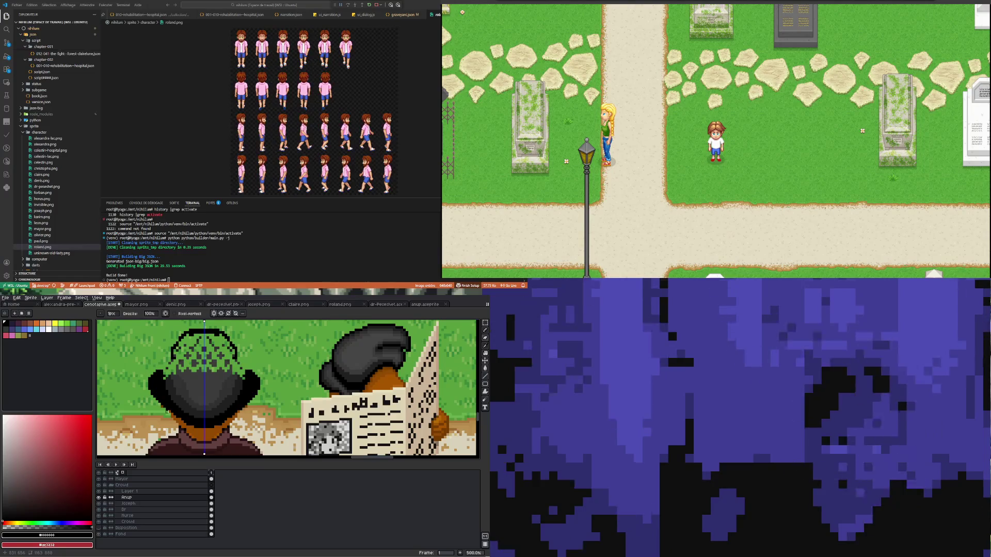
click(212, 492)
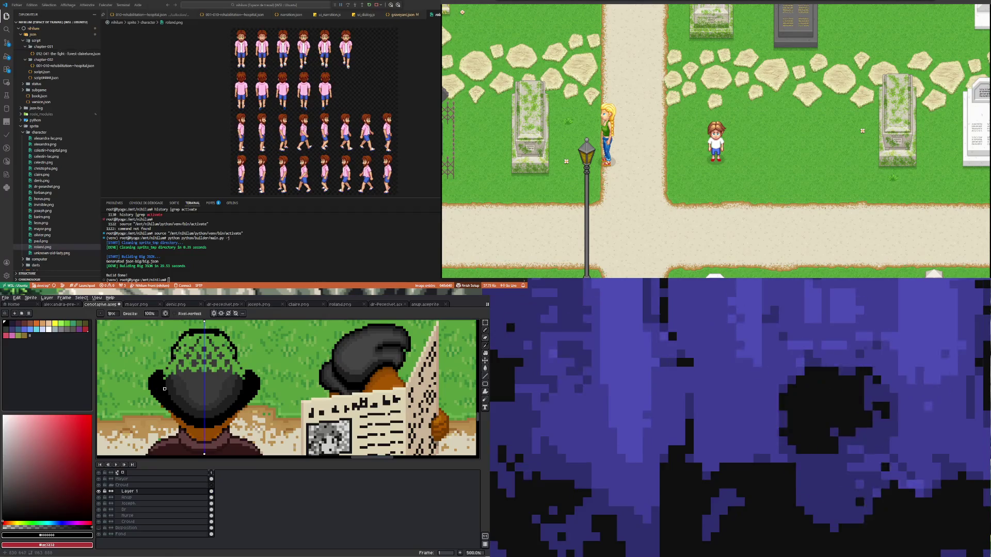
key(b)
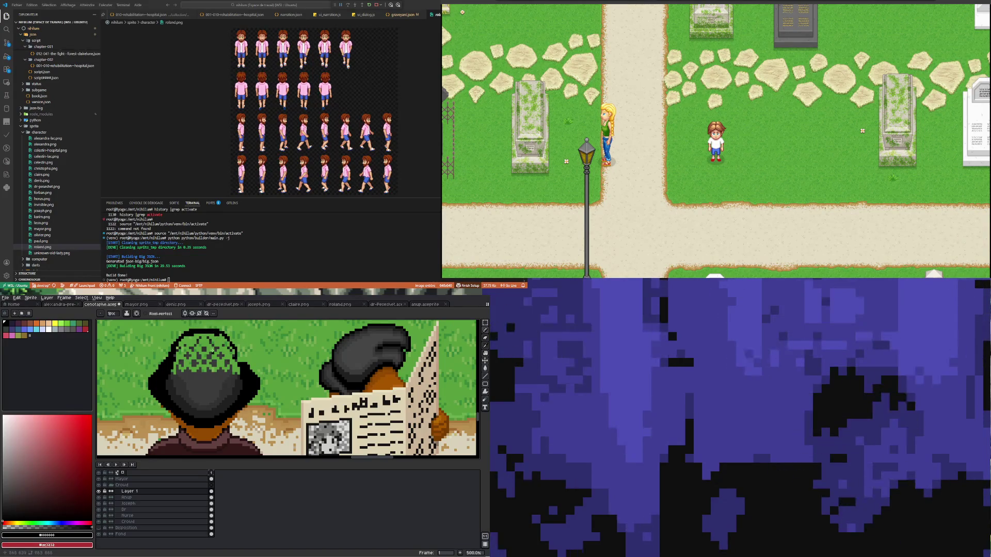
key(b)
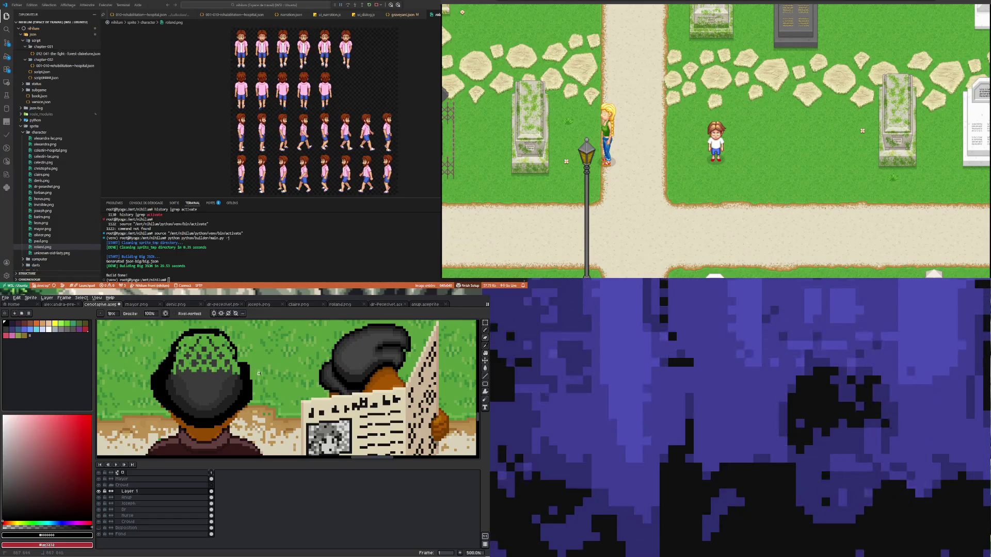
Step: Sample the dark hat tone and paint the checkered crown interior solid dark
key(i)
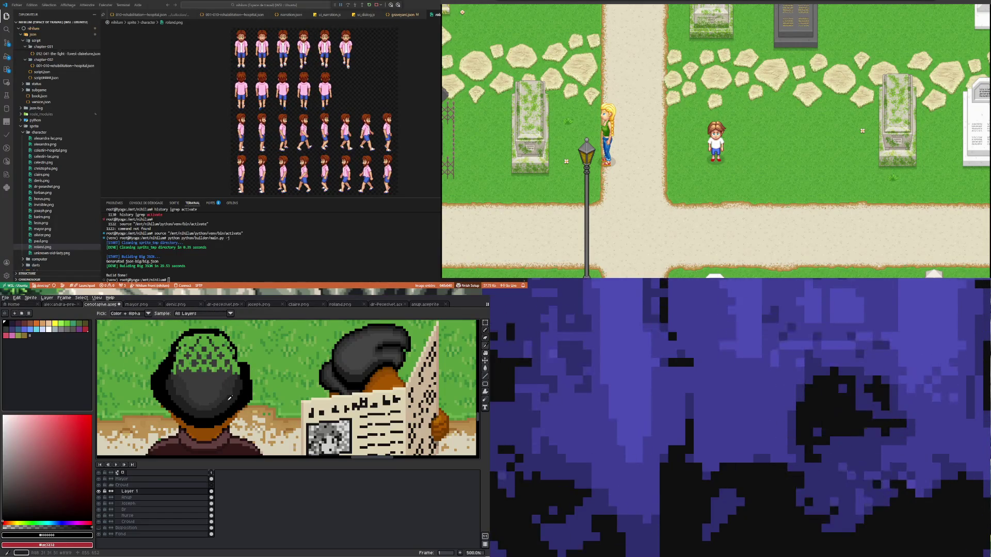
key(b)
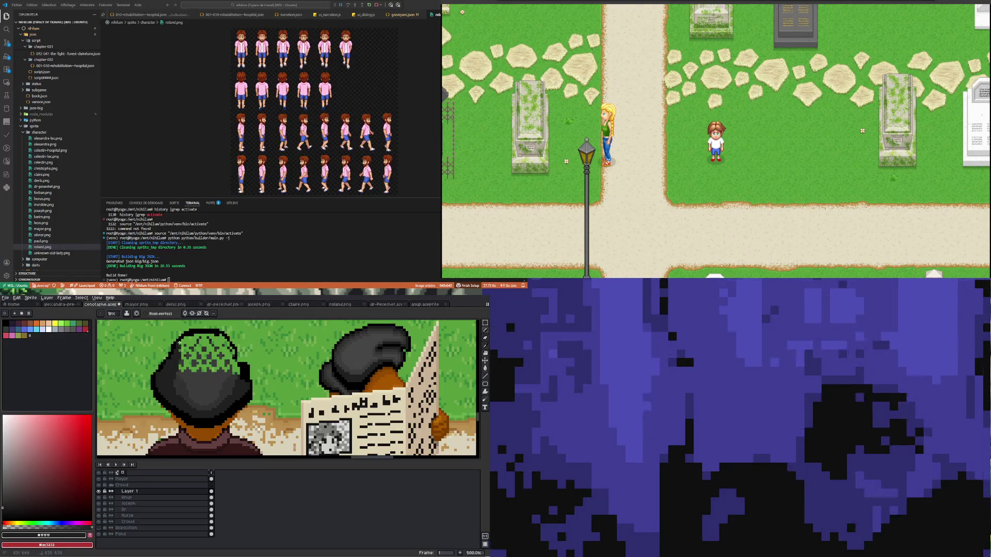
mouse_move(181, 348)
mouse_down()
mouse_move(200, 364)
mouse_move(229, 360)
mouse_up()
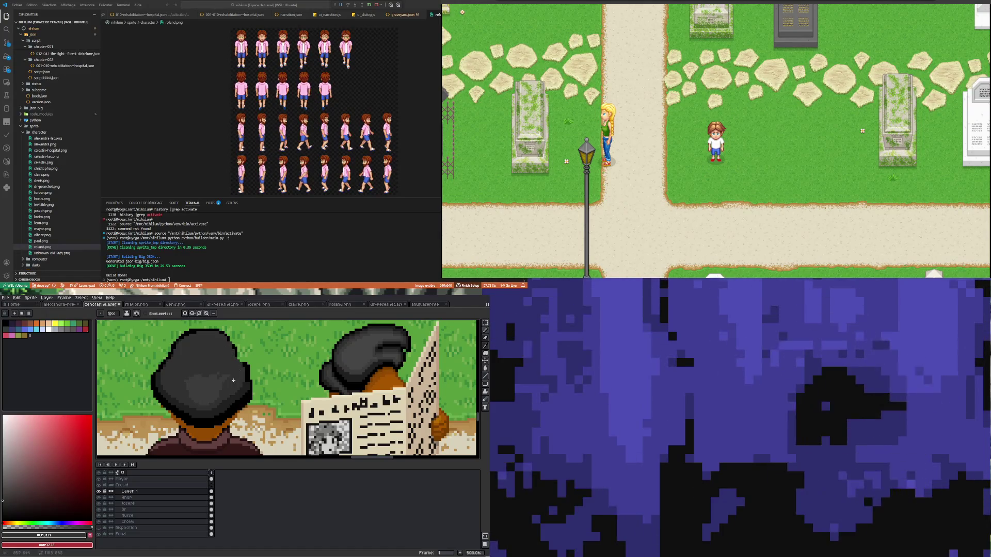
Step: Sample the hat's dark grey and return to the pencil for highlights
key(i)
click(207, 387)
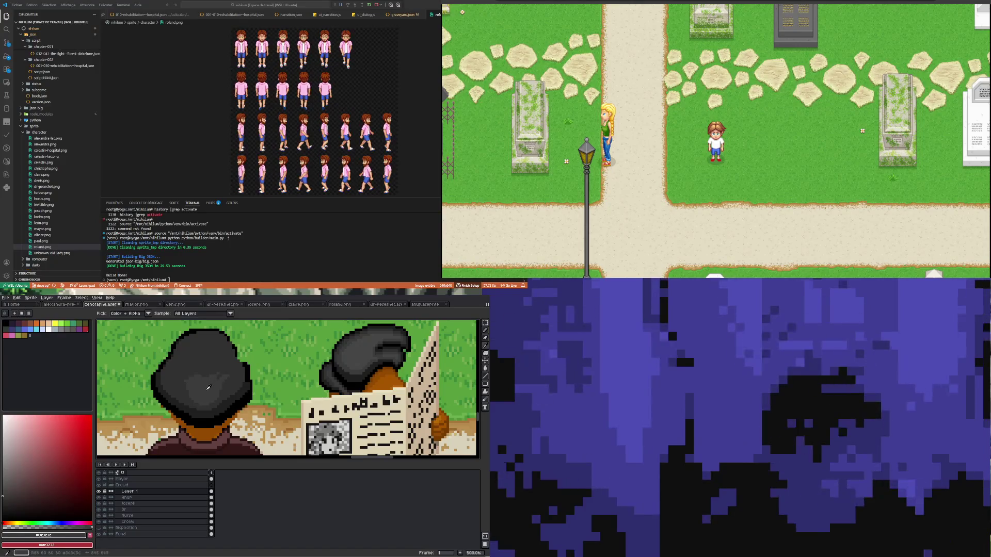
key(b)
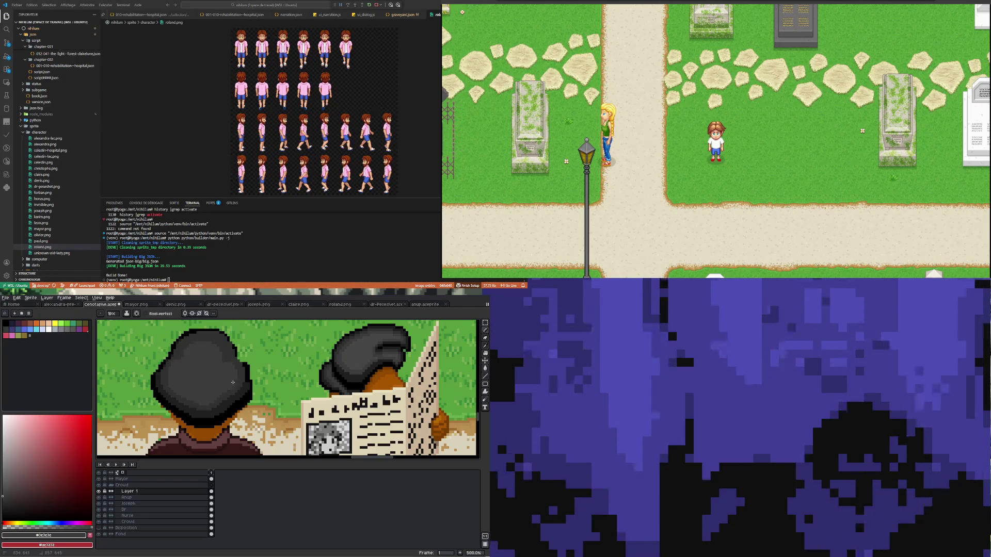
scroll(140, 372, down, 3)
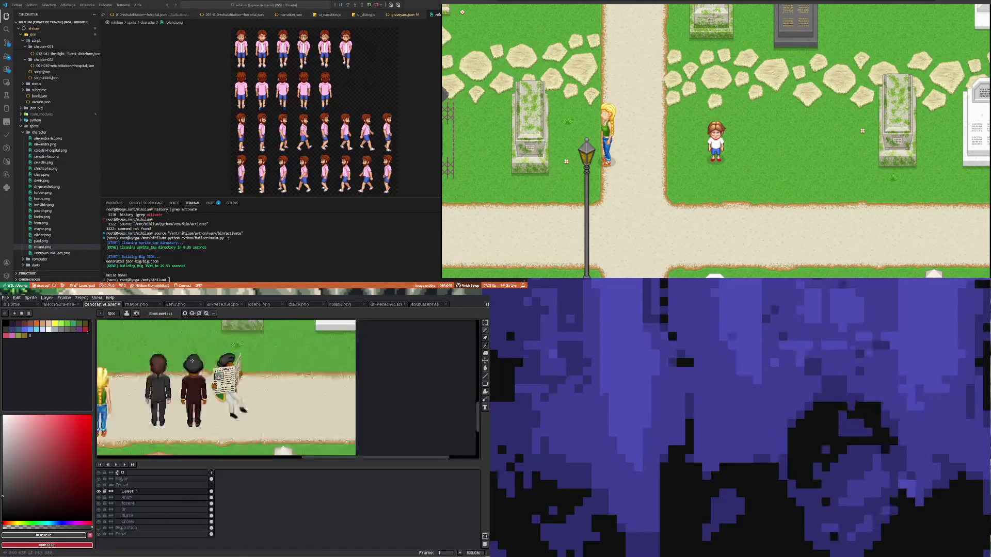
scroll(192, 363, up, 2)
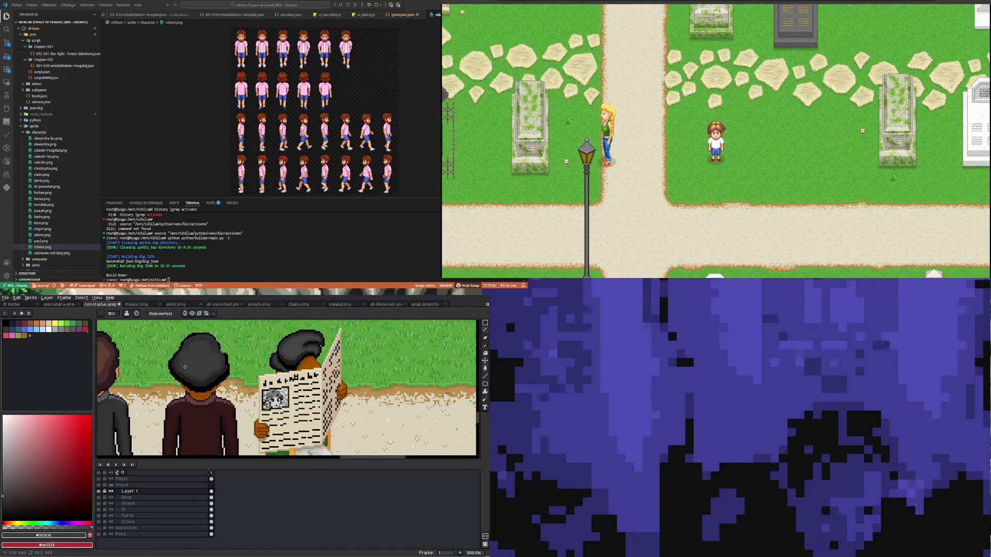
scroll(213, 378, up, 1)
scroll(212, 378, up, 1)
scroll(209, 377, down, 2)
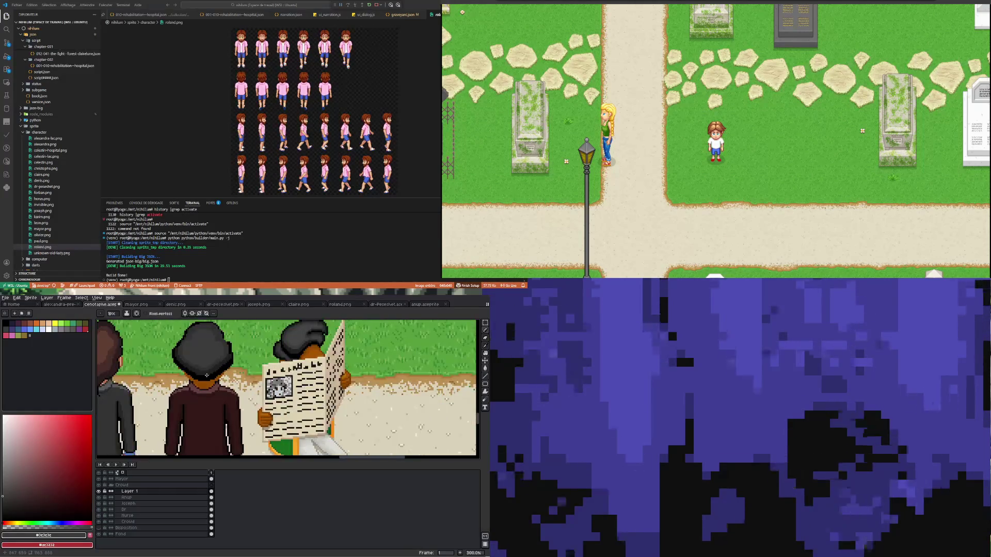
scroll(205, 376, up, 2)
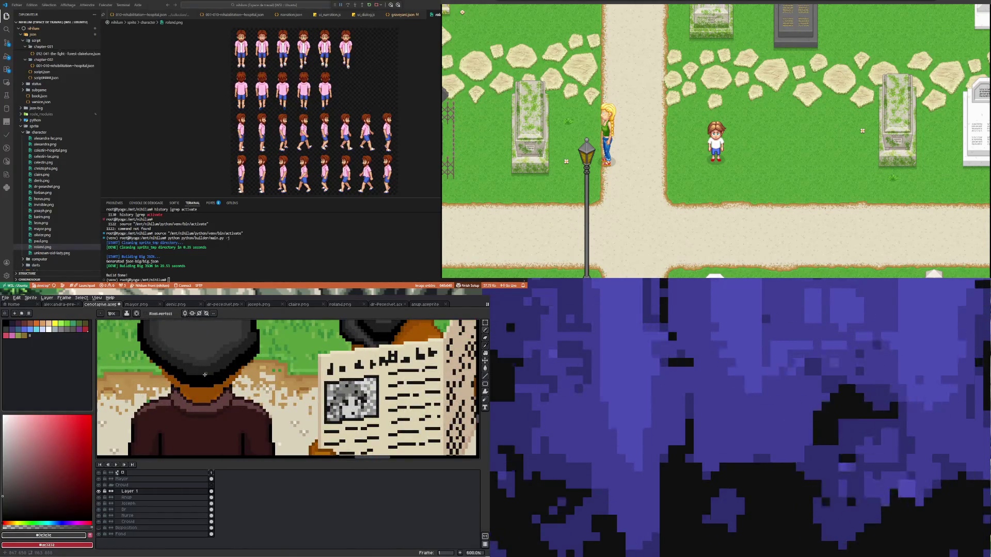
Step: Zoom onto the coats and make the layer below Layer 1 active
key(z)
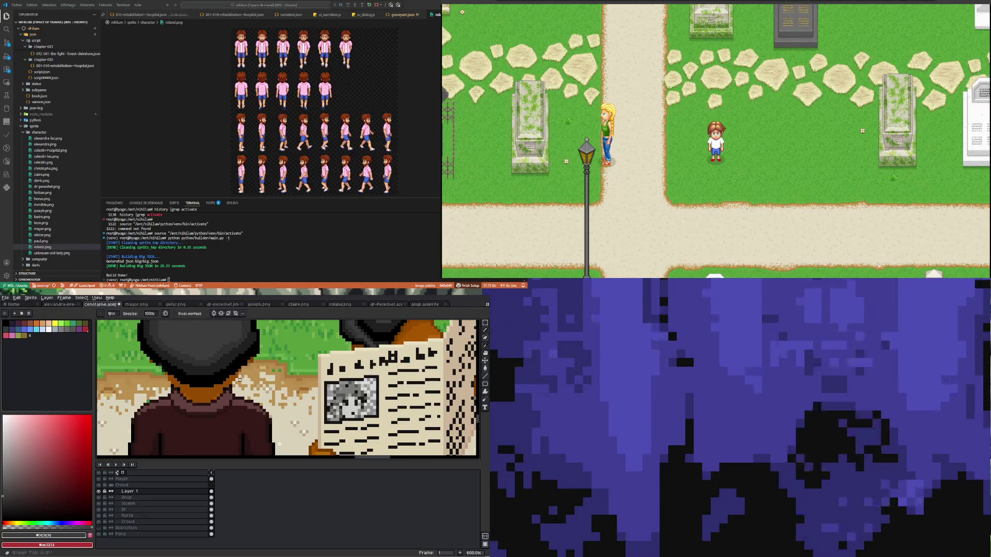
click(212, 499)
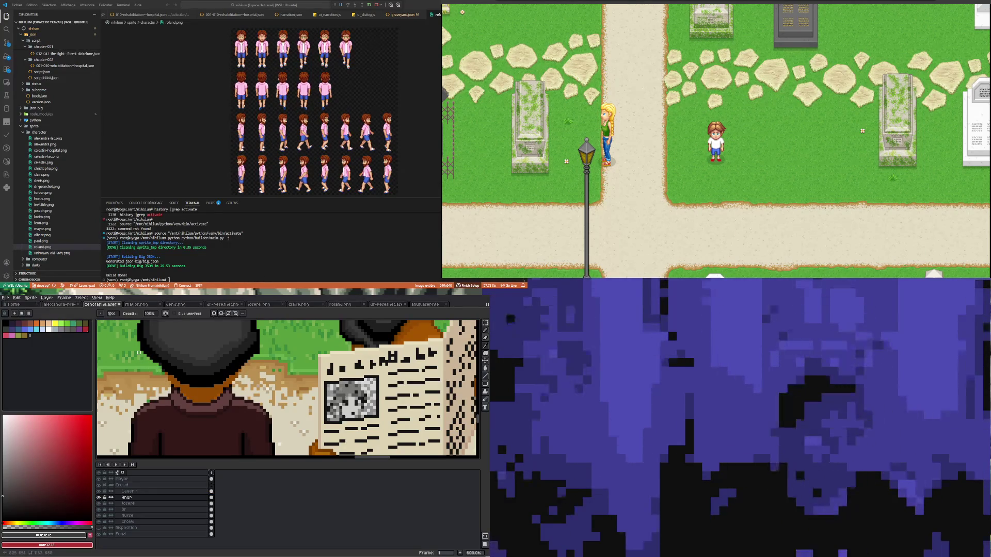
scroll(163, 396, down, 3)
scroll(163, 394, down, 3)
scroll(166, 413, up, 2)
scroll(166, 413, up, 2)
click(211, 497)
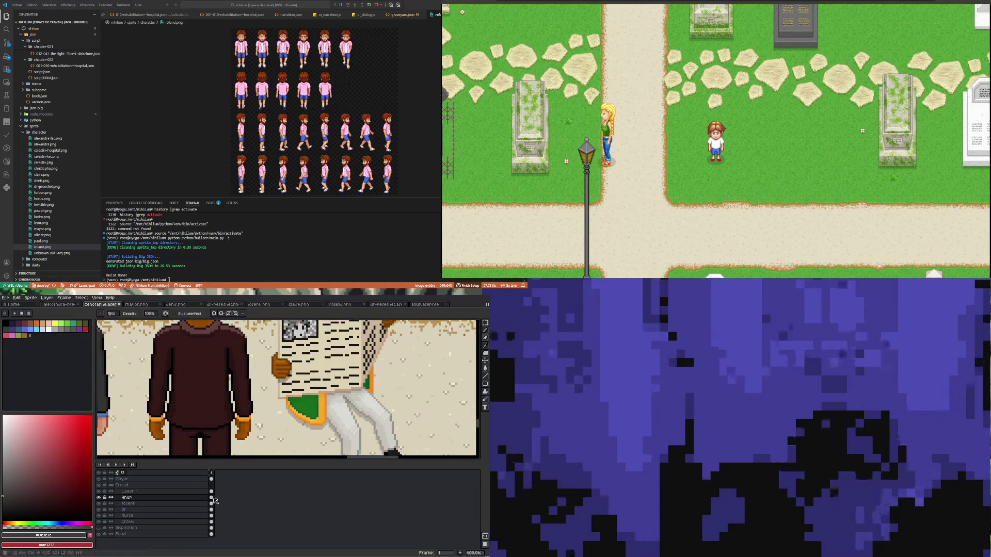
Step: Select the middle man's dark red coat, then draw a black line up its right edge
key(2)
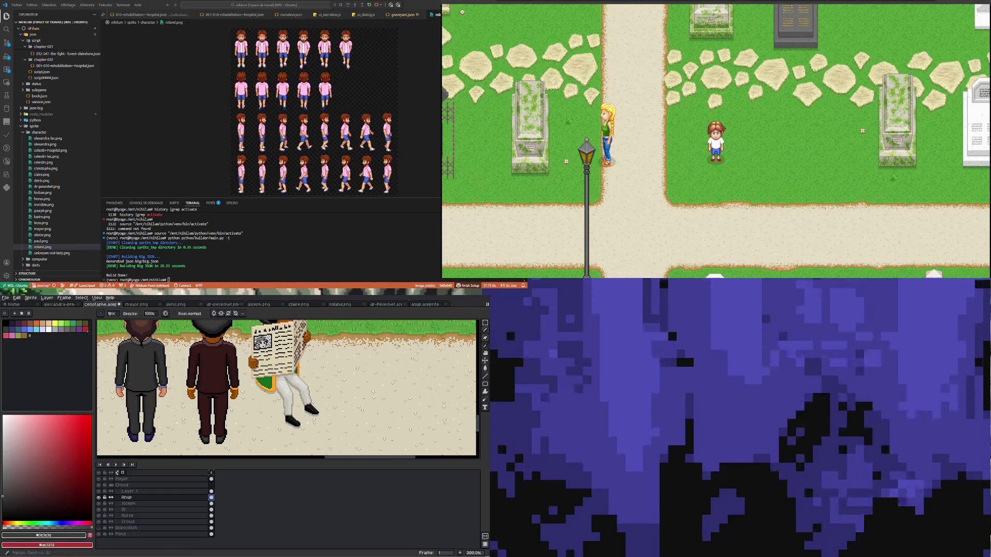
key(w)
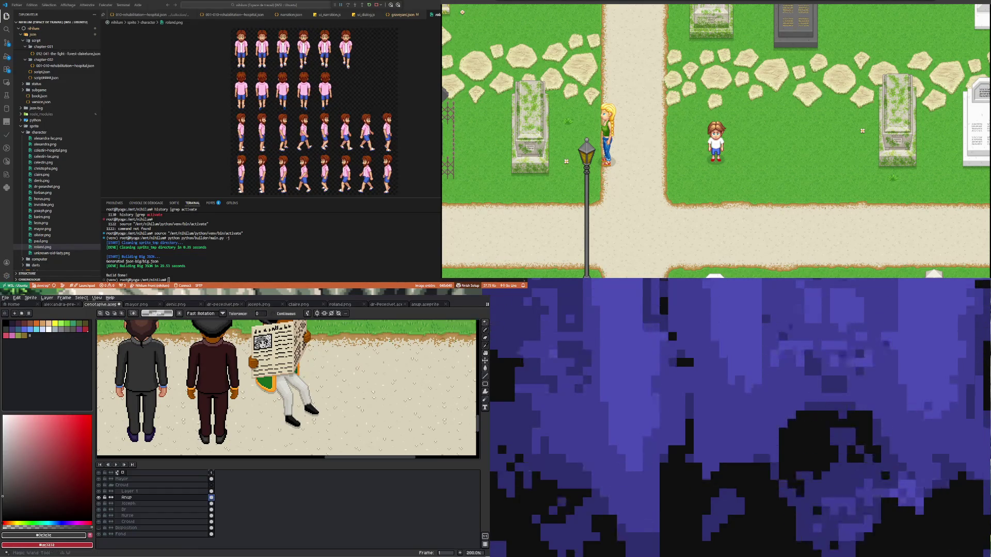
scroll(216, 355, up, 2)
scroll(216, 355, up, 1)
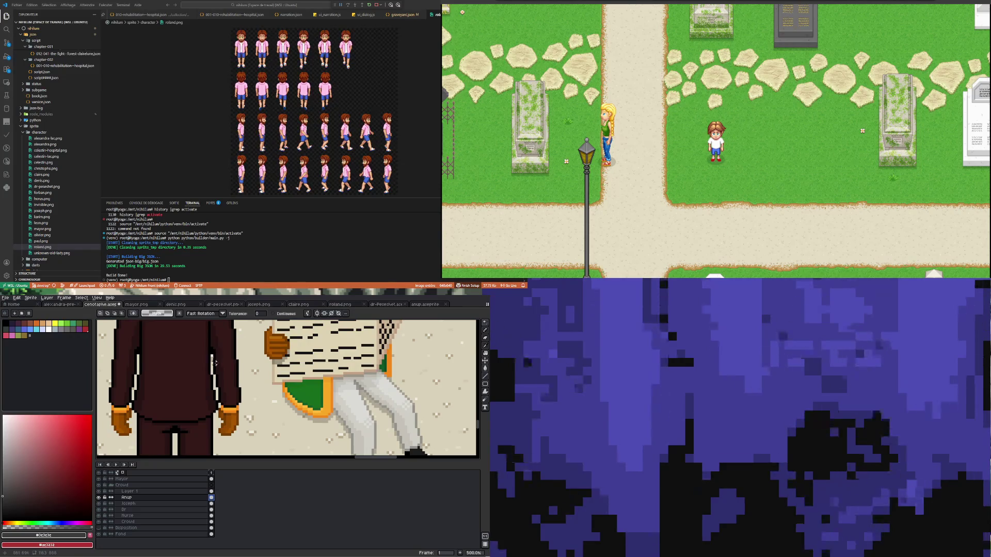
scroll(215, 363, down, 2)
scroll(213, 368, up, 3)
click(213, 361)
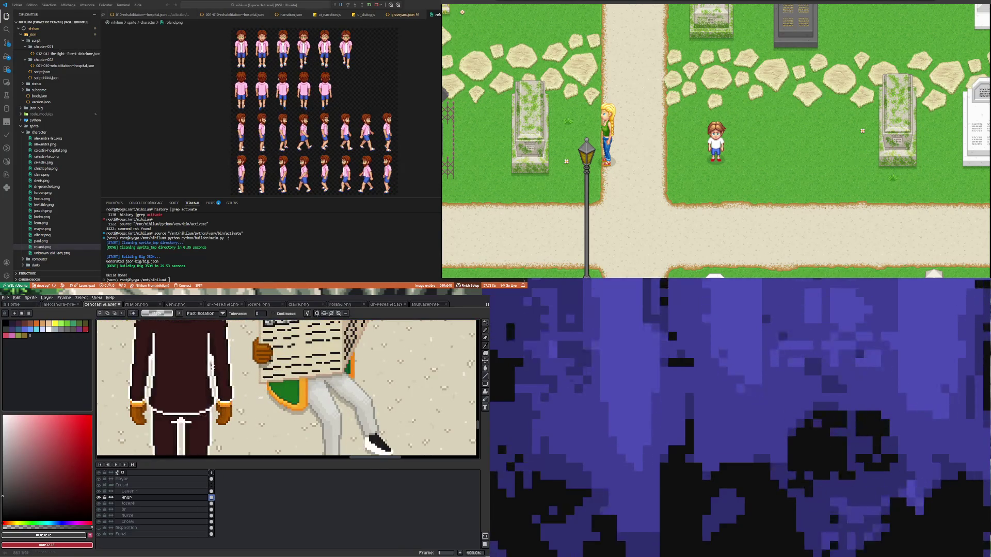
click(484, 325)
click(455, 323)
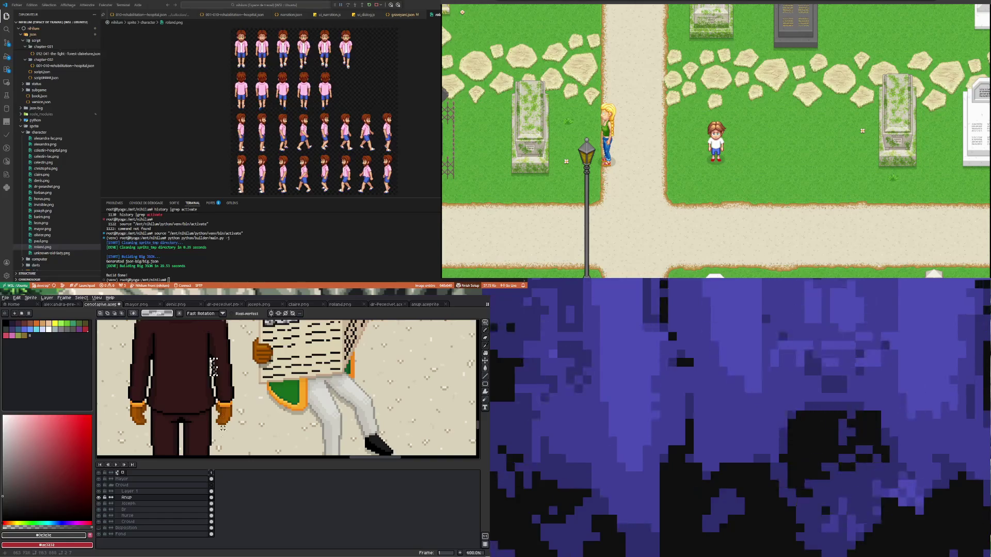
scroll(216, 368, up, 1)
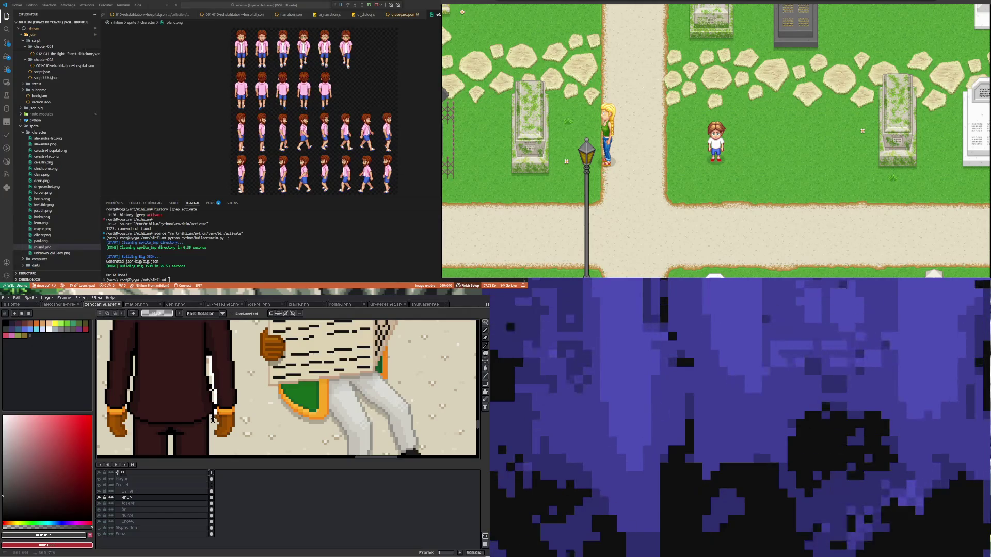
drag(256, 412, 248, 370)
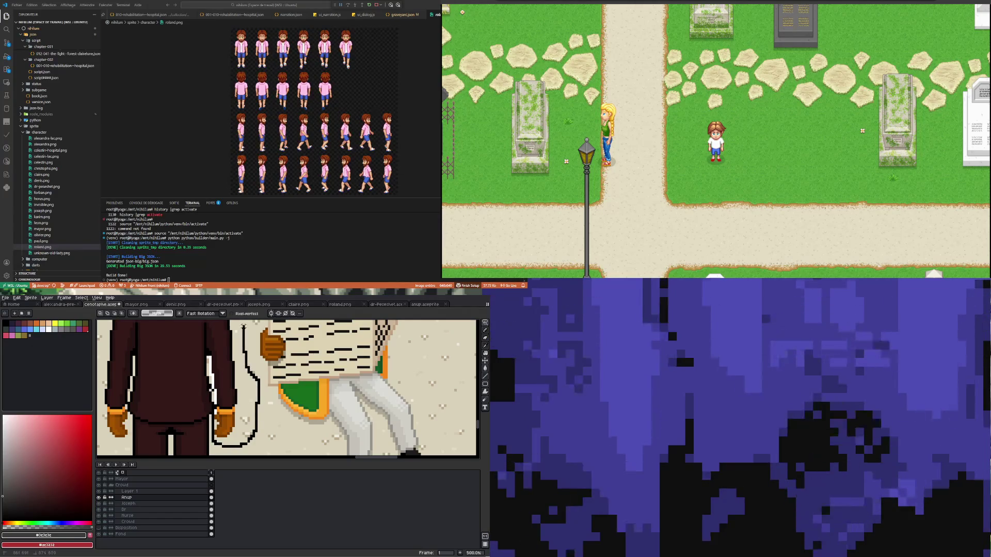
scroll(242, 326, up, 3)
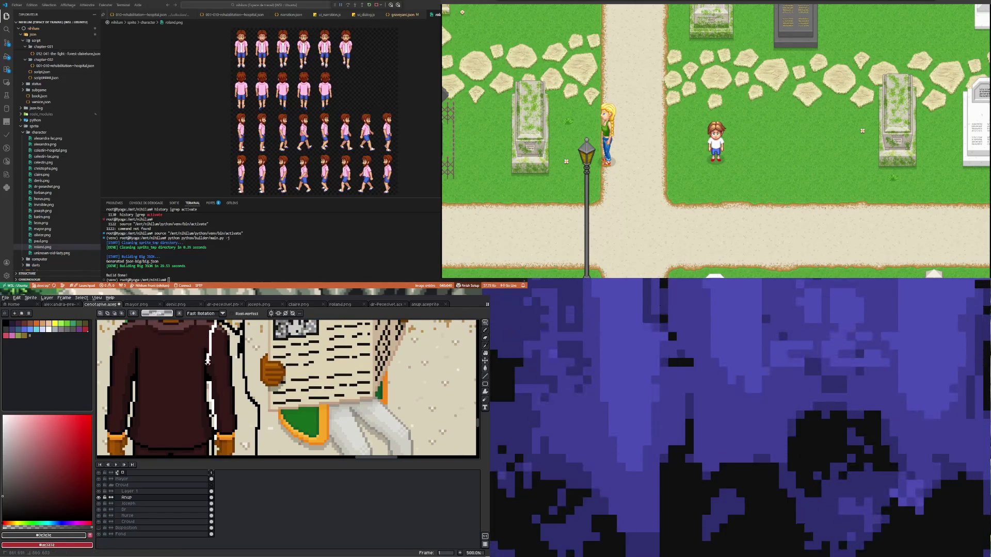
scroll(207, 378, down, 5)
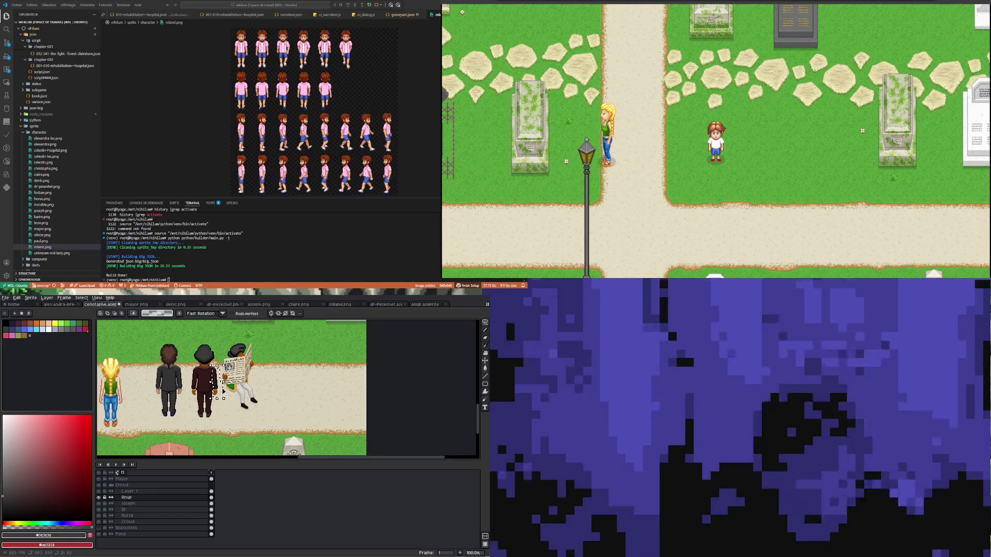
scroll(219, 387, up, 2)
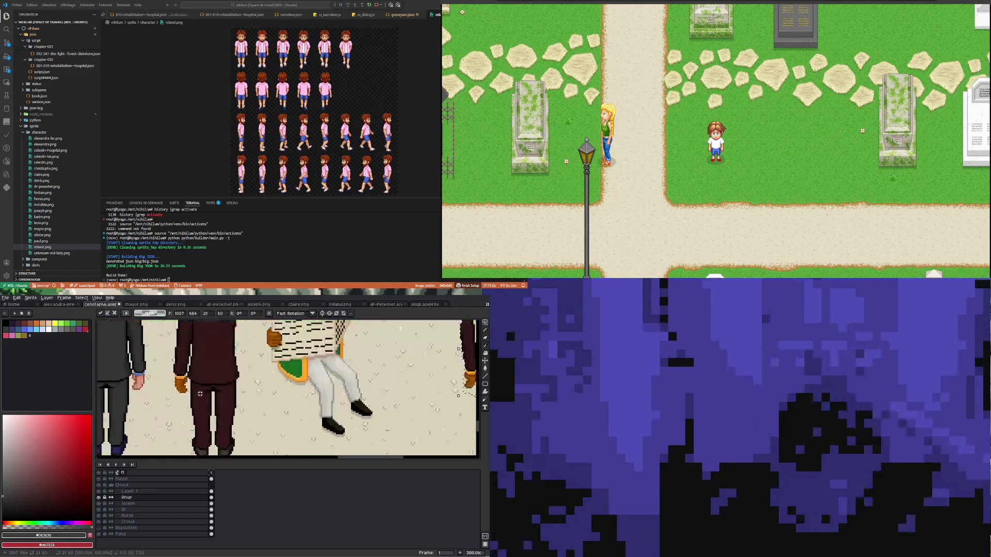
scroll(200, 391, up, 2)
scroll(200, 391, down, 1)
scroll(200, 391, down, 1)
scroll(228, 383, up, 2)
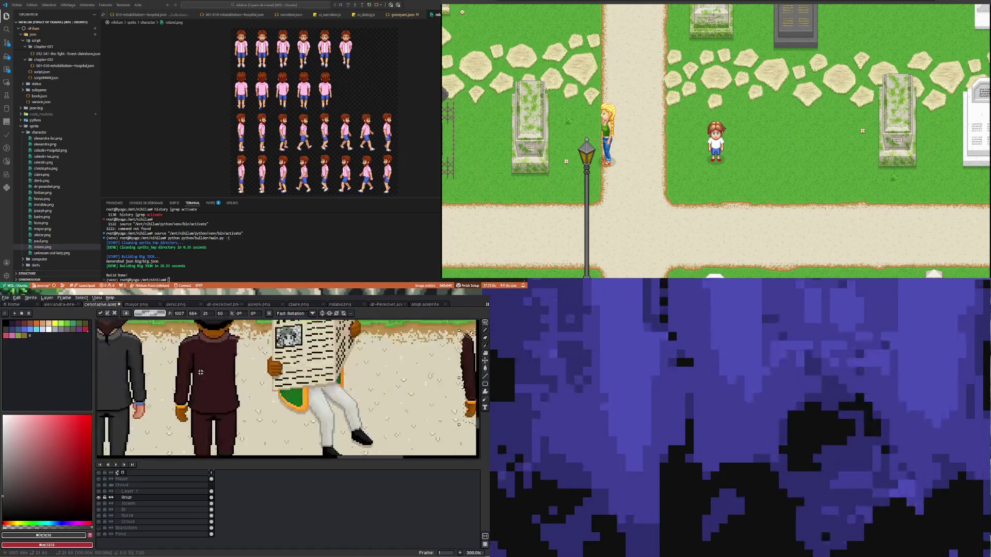
Step: Turn on vertical mirror drawing and pick black from the coat's outline
click(325, 314)
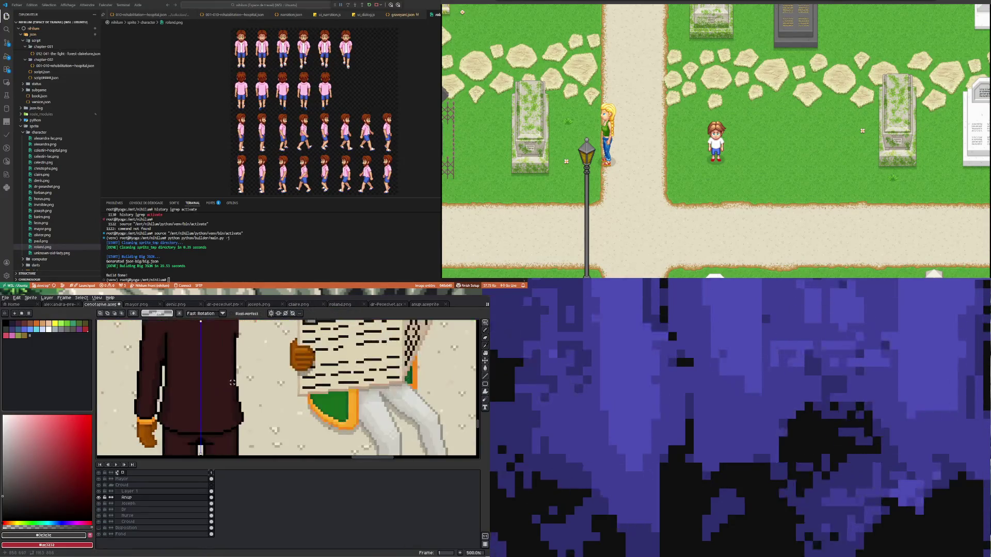
scroll(232, 387, up, 1)
scroll(207, 393, up, 1)
scroll(207, 394, down, 1)
scroll(206, 394, down, 1)
scroll(202, 421, up, 1)
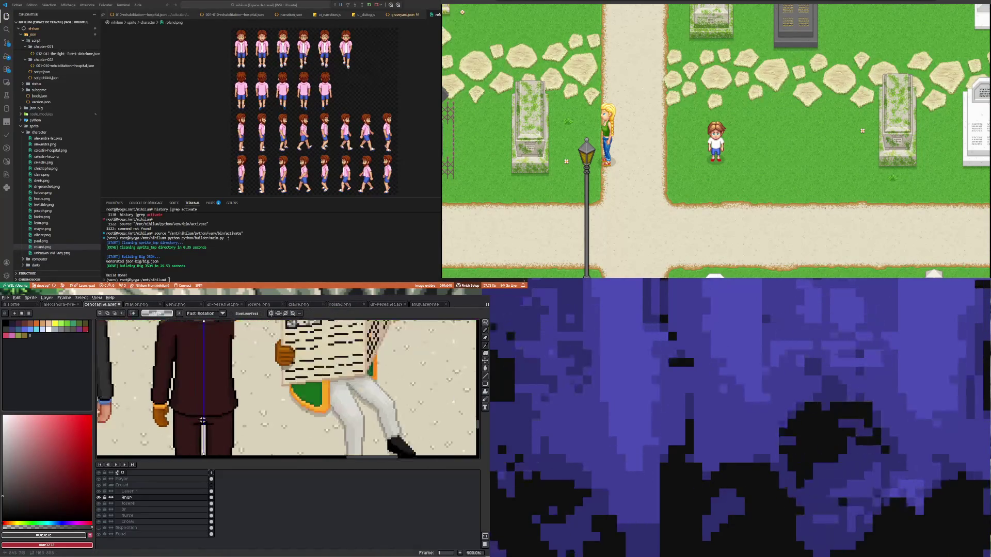
scroll(202, 421, up, 1)
scroll(201, 411, down, 2)
scroll(200, 400, up, 2)
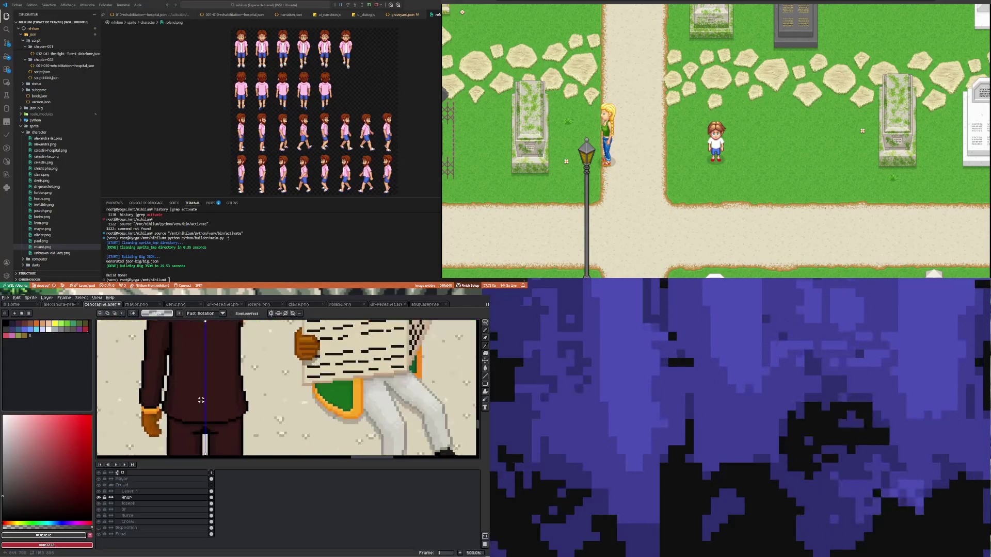
key(i)
click(245, 378)
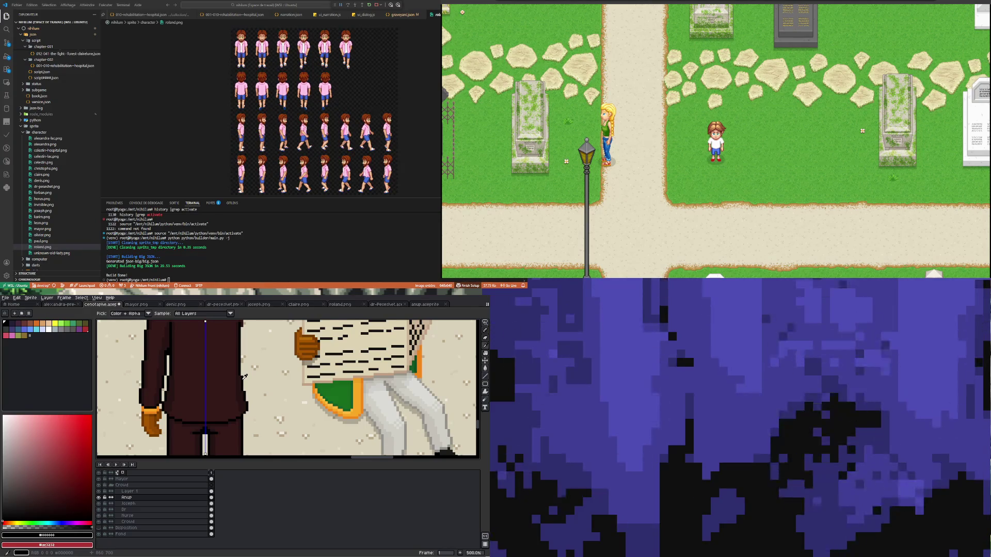
scroll(244, 376, down, 2)
scroll(229, 412, up, 2)
key(b)
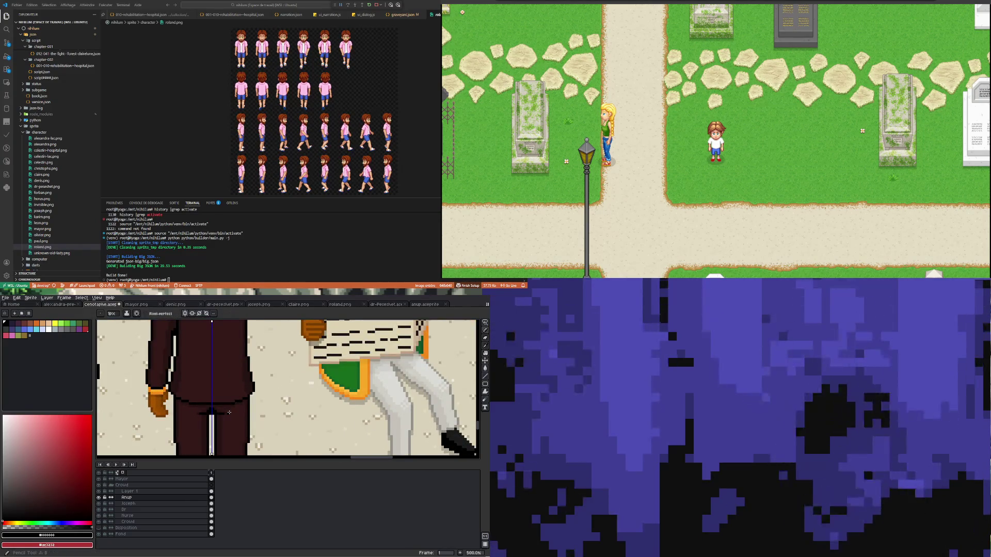
scroll(211, 391, down, 1)
scroll(210, 391, down, 1)
scroll(211, 391, up, 2)
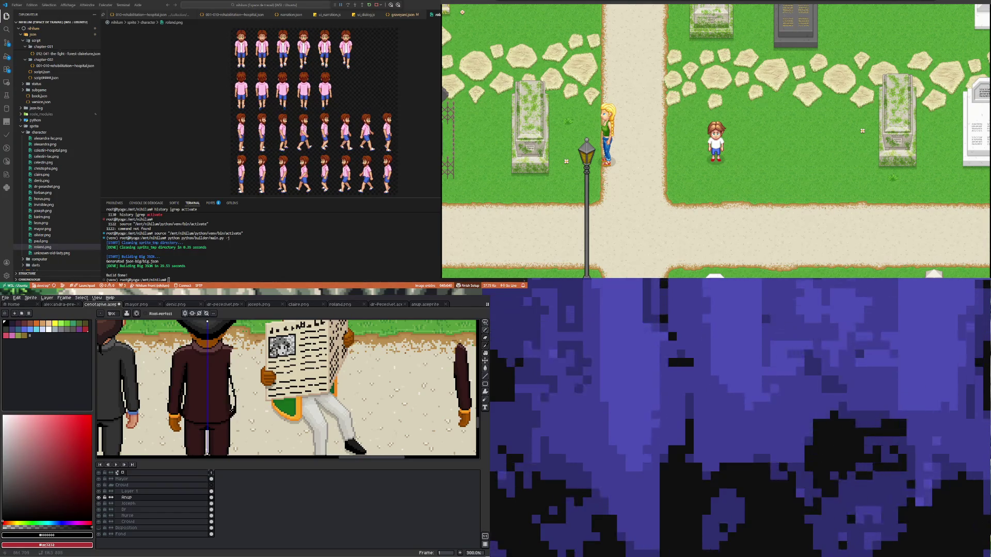
Step: Sample the dark red coat colour and enable the vertical symmetry axis (Alt+Shift+S)
alt+click(197, 404)
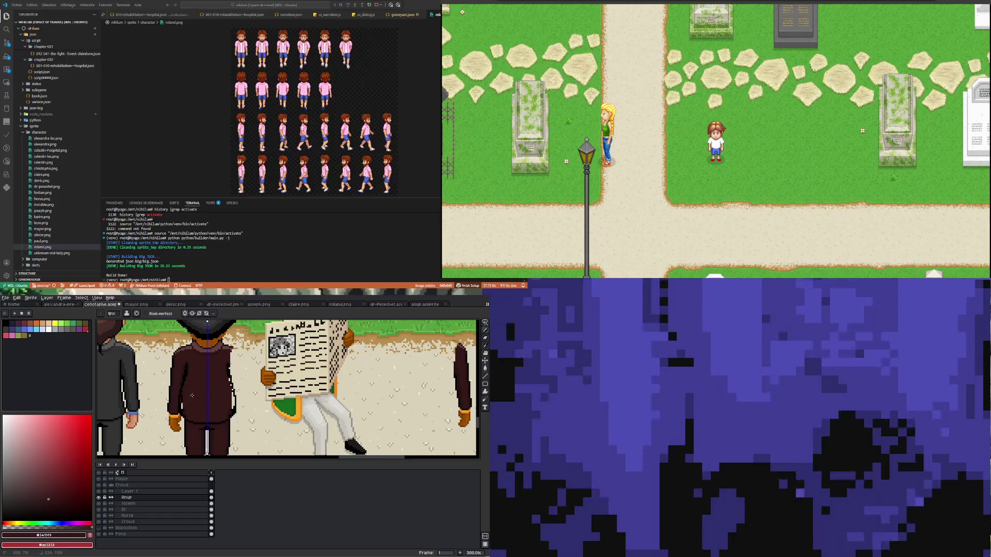
alt+click(186, 401)
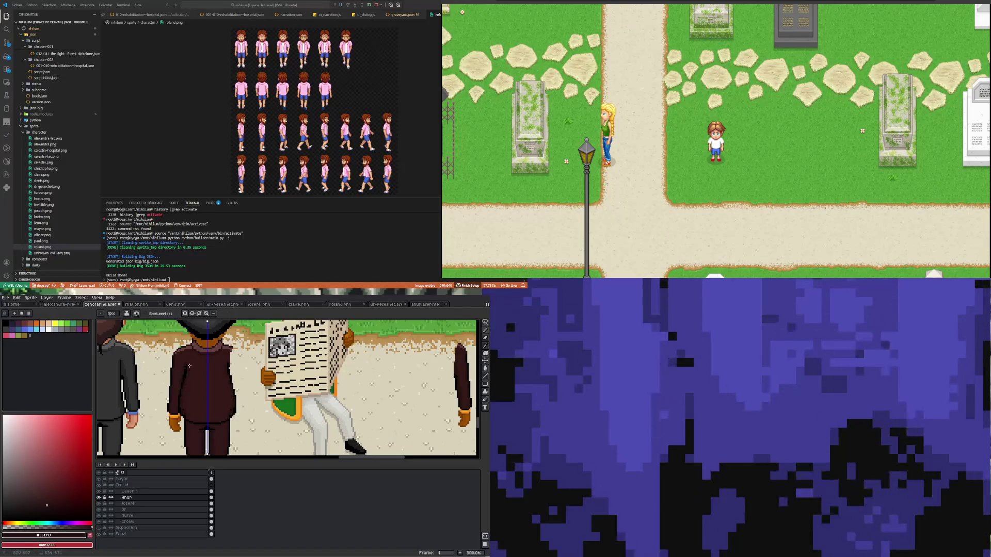
key(alt+shift+s)
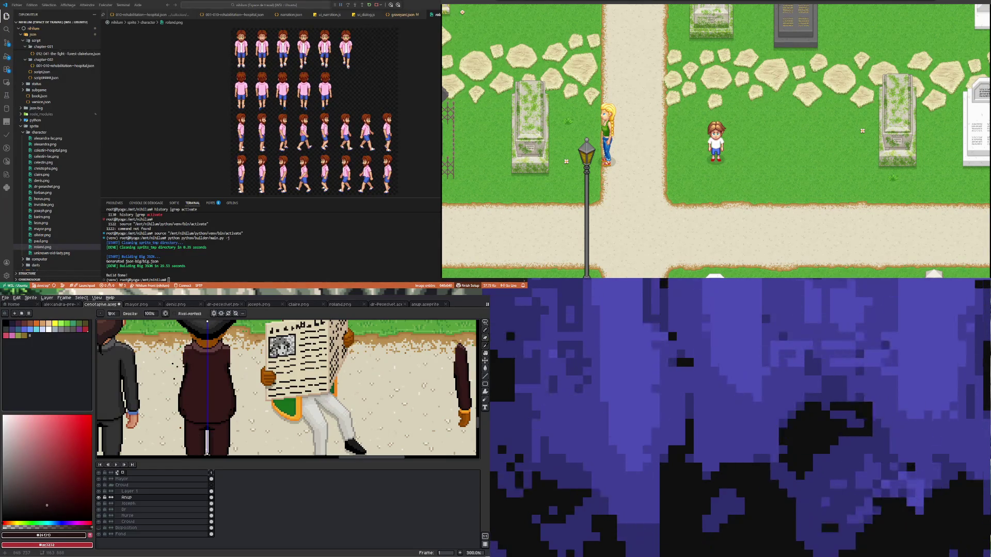
scroll(184, 383, down, 2)
scroll(184, 383, up, 1)
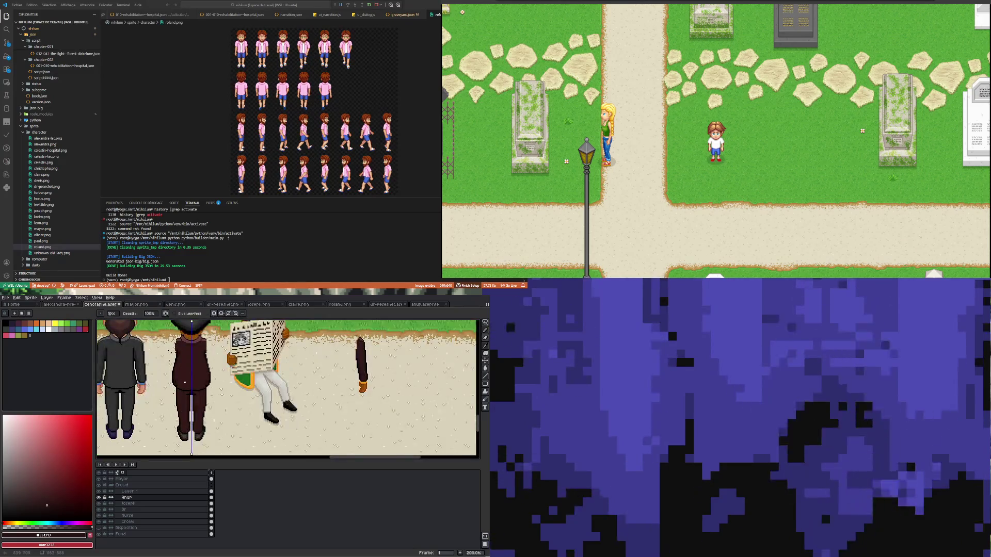
scroll(184, 383, down, 1)
scroll(184, 383, up, 1)
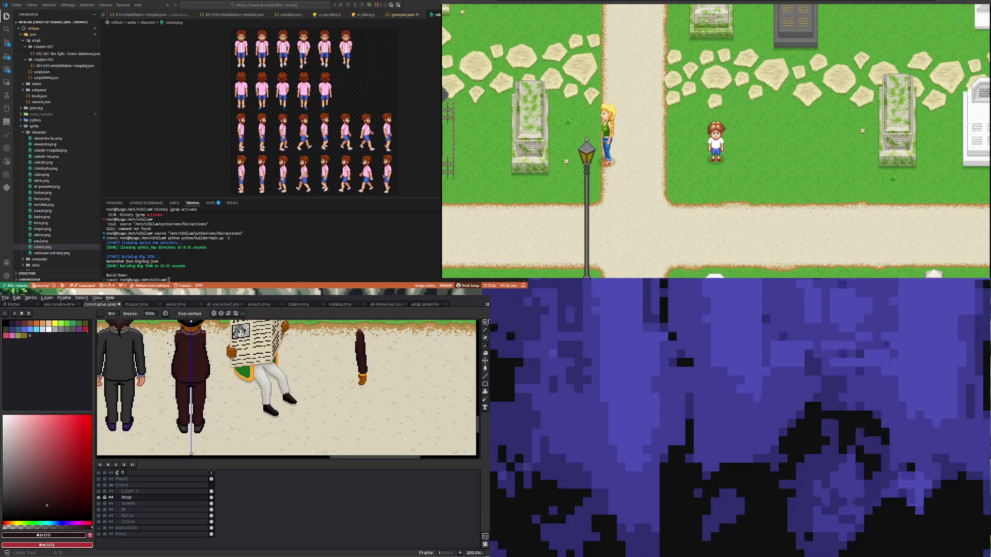
Step: Marquee-select the coat man's legs, stretch them taller upward, commit and deselect
click(486, 323)
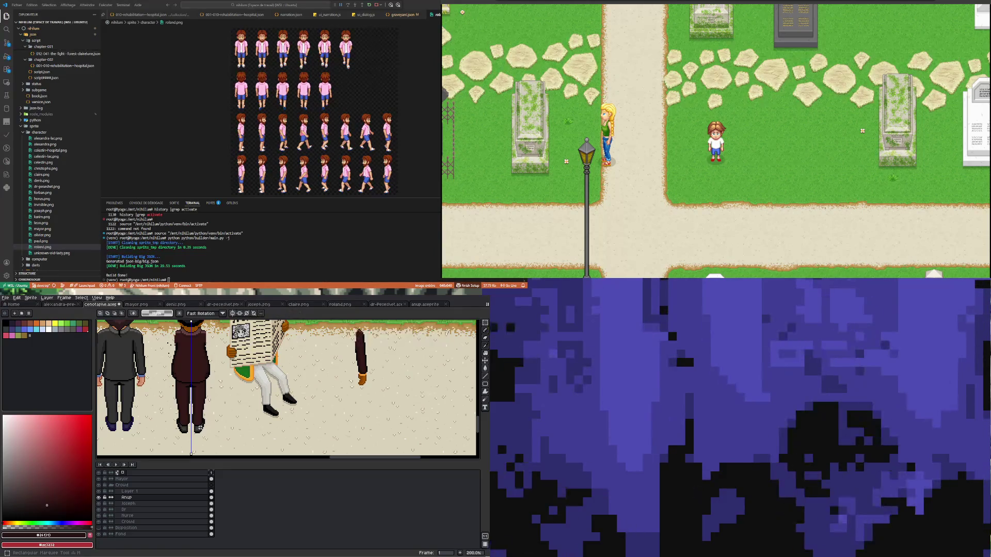
drag(159, 440, 223, 415)
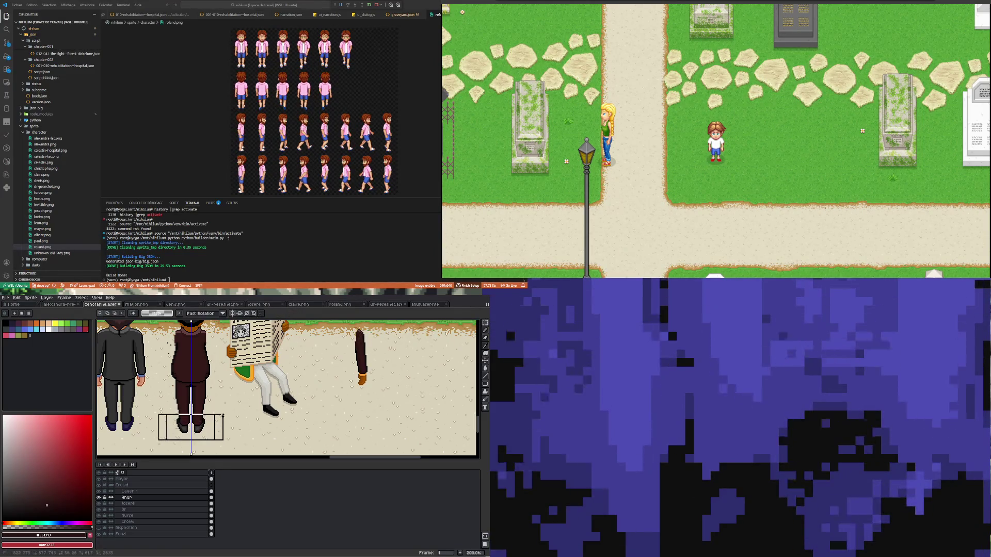
key(Up)
drag(224, 411, 223, 394)
key(Up)
key(Up)
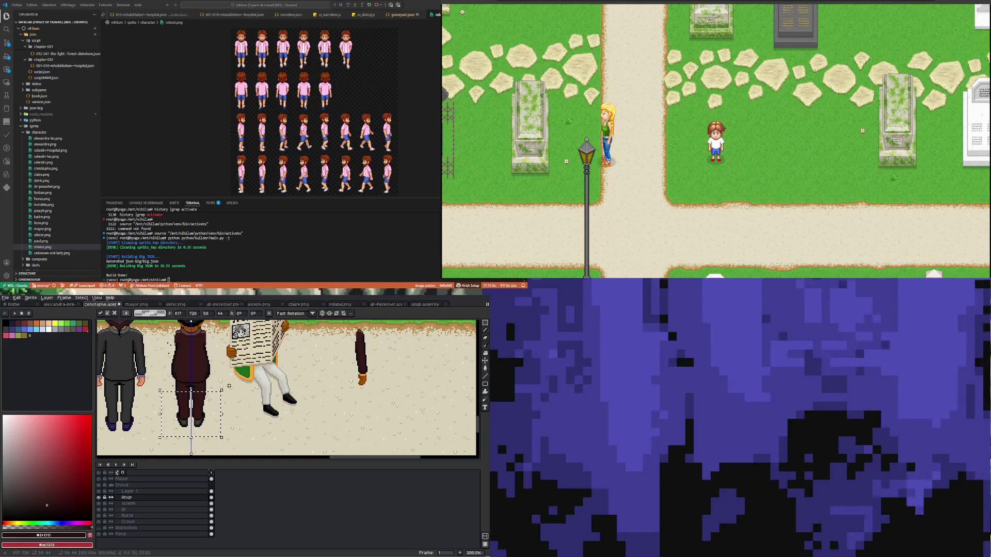
drag(223, 389, 226, 368)
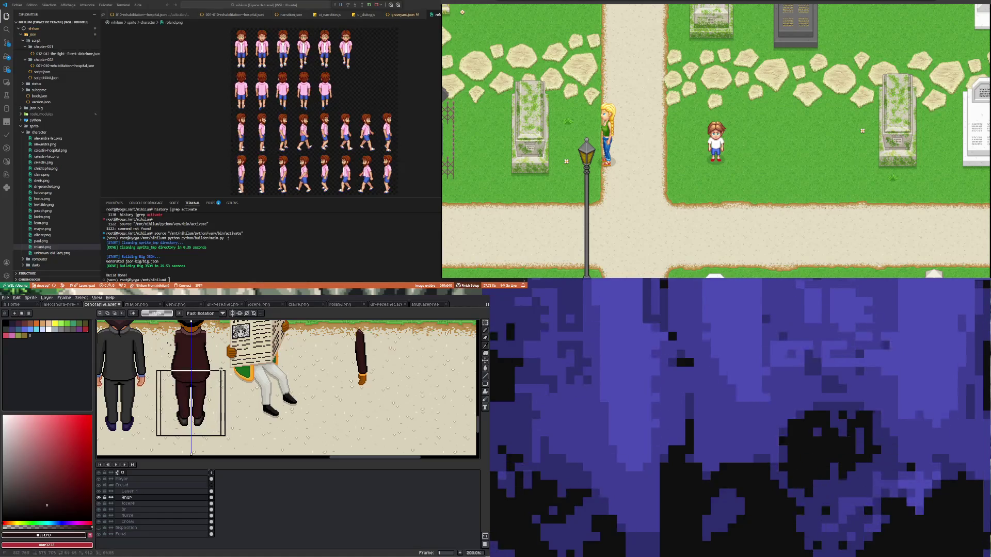
drag(221, 443, 161, 351)
click(192, 396)
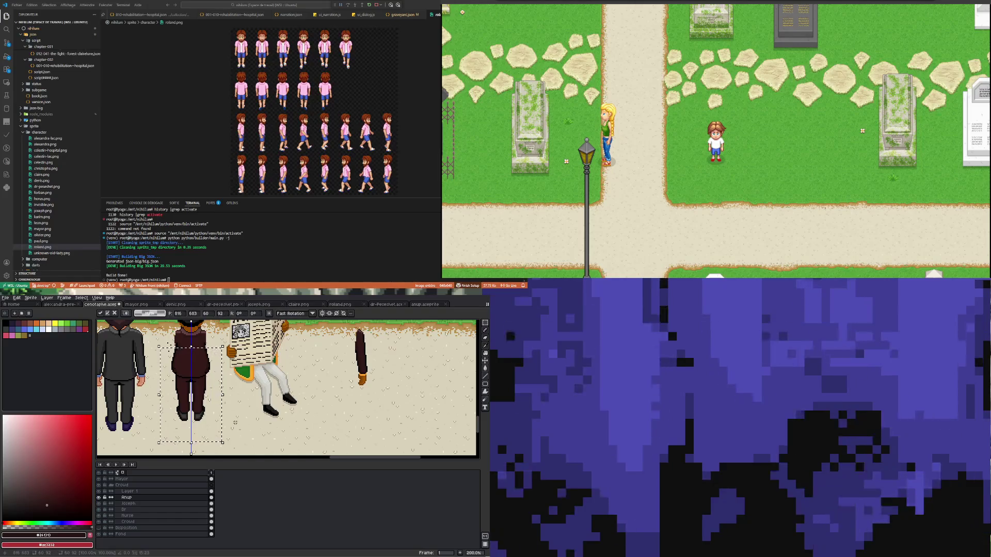
scroll(192, 396, down, 1)
scroll(191, 399, up, 2)
scroll(191, 401, up, 1)
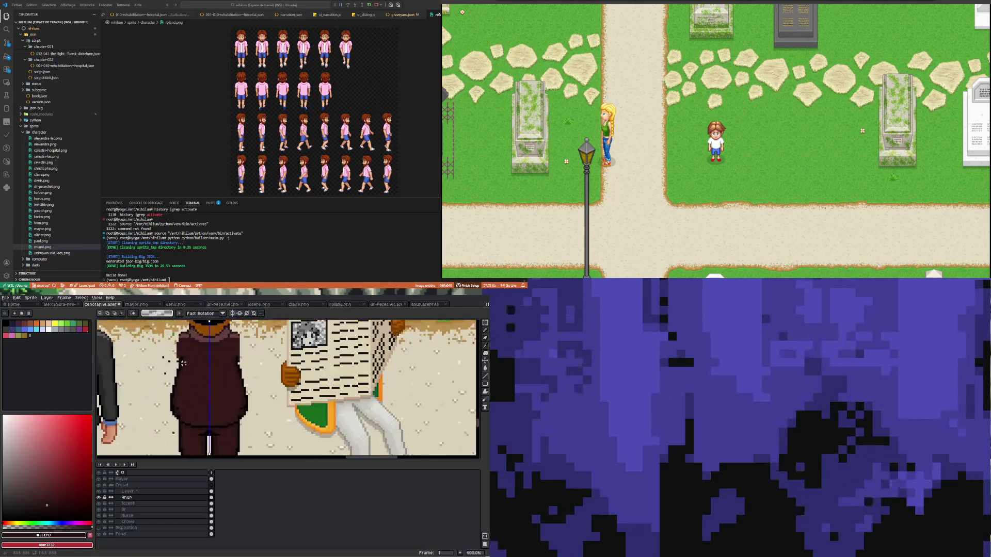
scroll(191, 404, up, 1)
scroll(191, 395, up, 1)
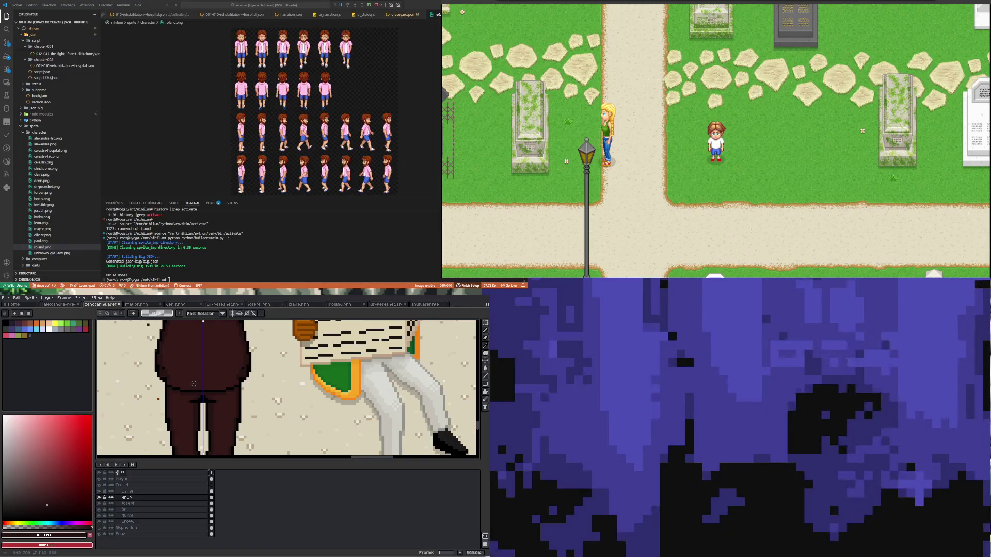
scroll(194, 383, up, 1)
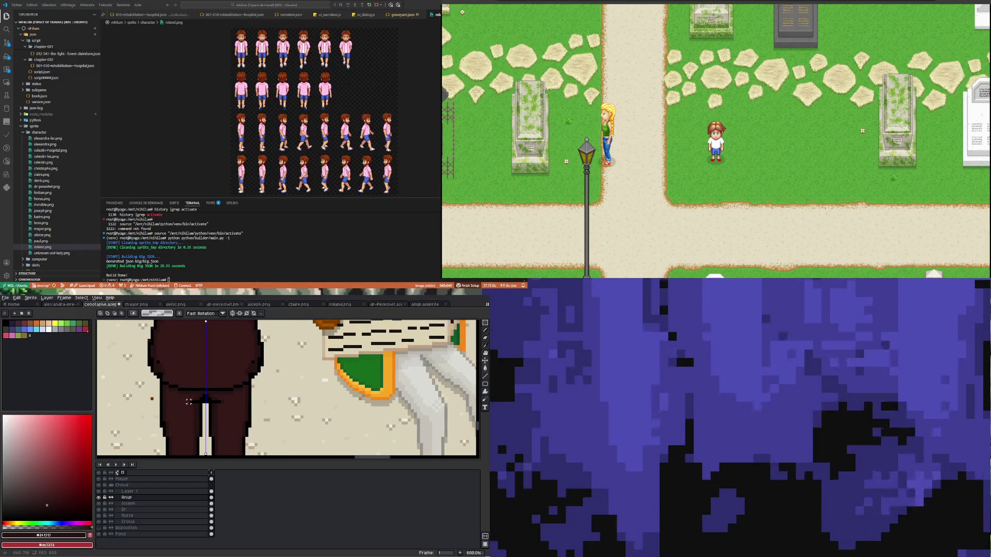
Step: Select the white pixels between the legs, shift them down and deselect
key(m)
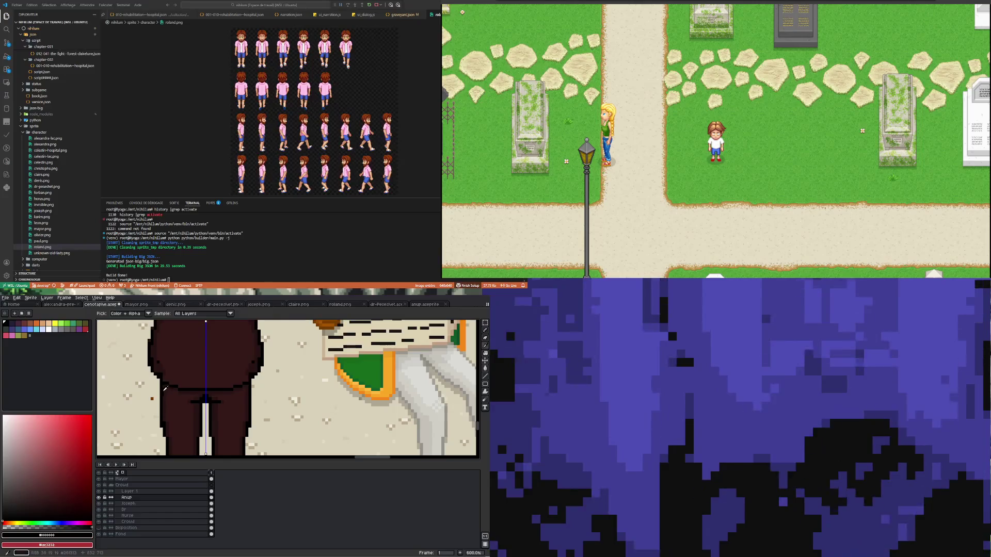
click(155, 376)
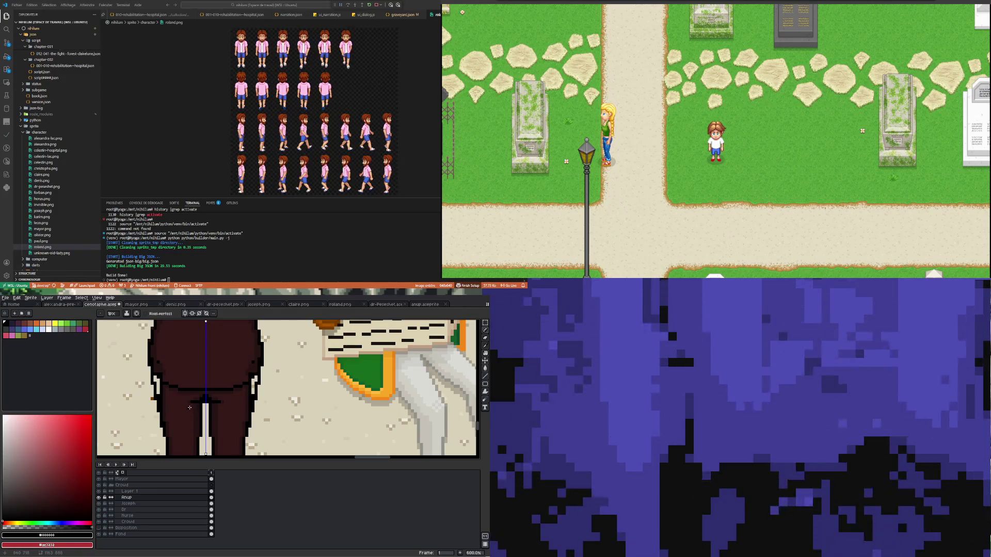
click(485, 322)
drag(185, 398, 226, 412)
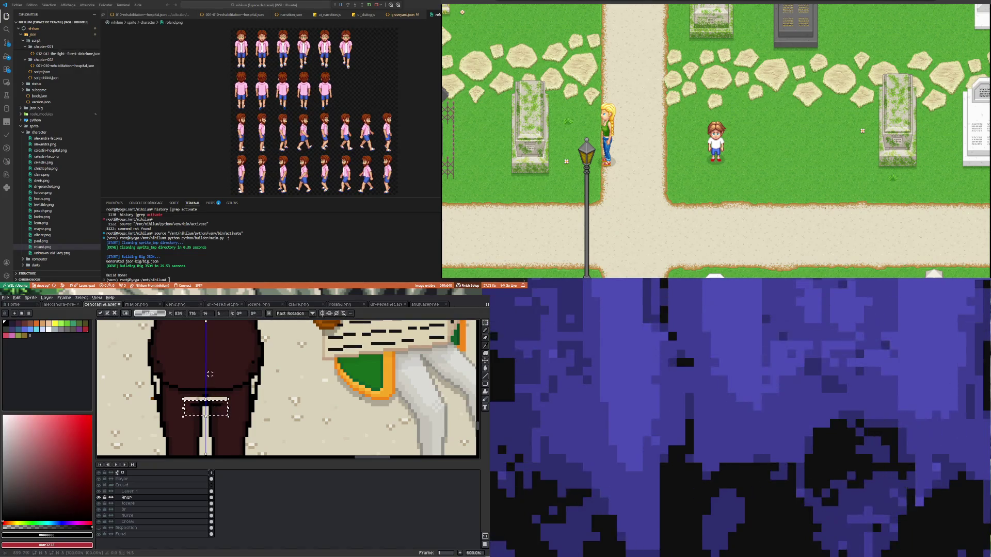
key(Down)
key(Down)
key(Down)
key(ctrl+d)
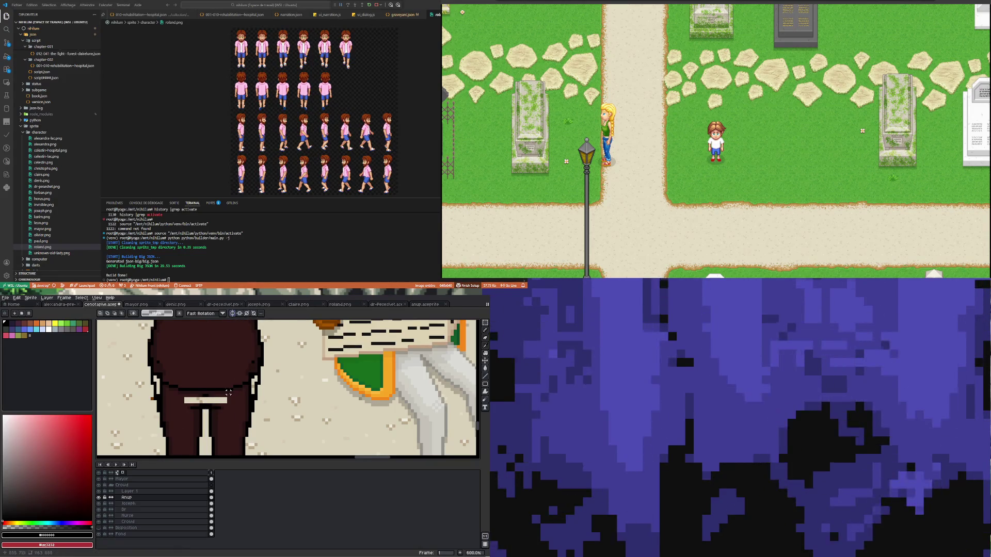
scroll(228, 394, up, 2)
scroll(227, 387, up, 3)
Step: Paint black and dark coat-tone columns into the cream shoulder bar near the collar
key(i)
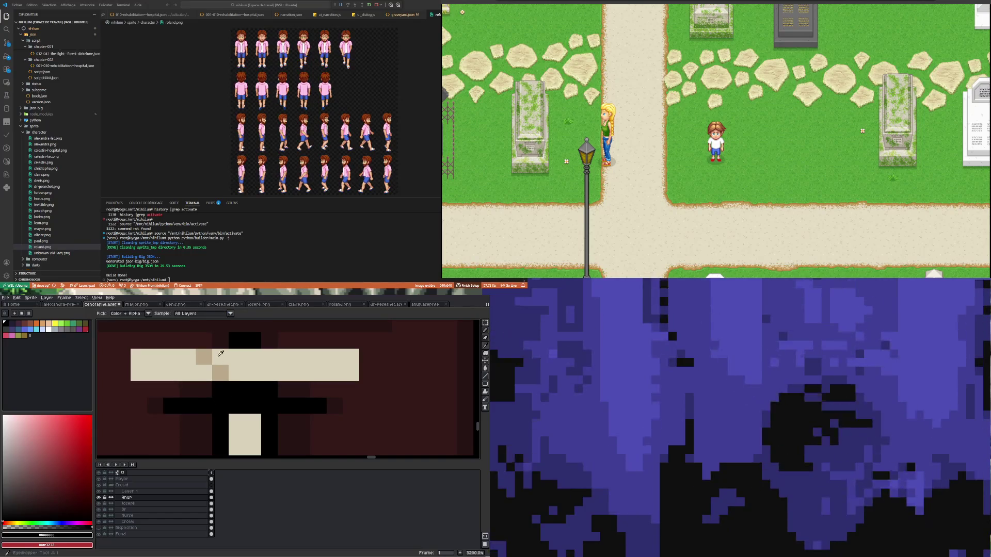
key(b)
mouse_move(236, 358)
mouse_down()
mouse_move(237, 387)
mouse_move(253, 375)
mouse_up()
key(i)
click(188, 388)
key(b)
drag(220, 378, 219, 352)
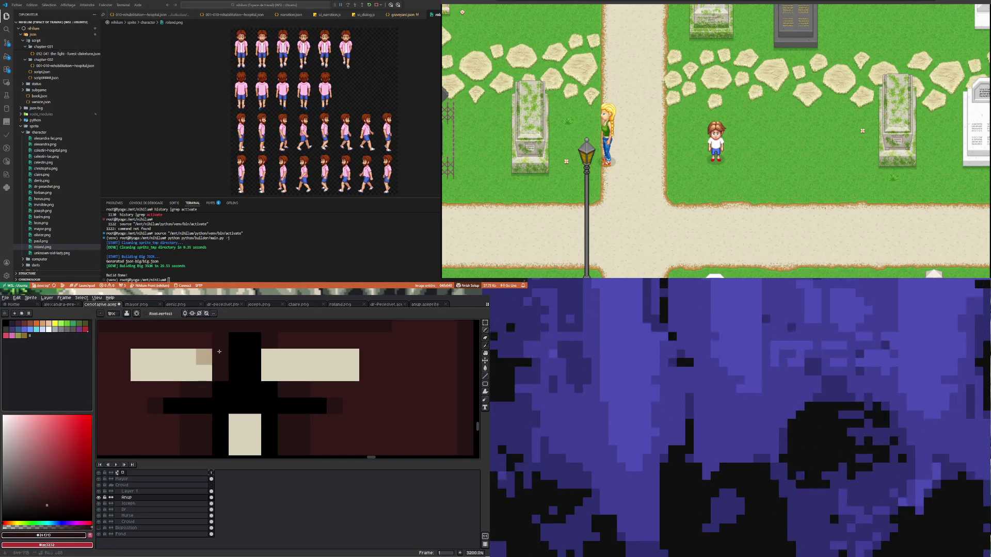
Step: Paint the left and right cream shoulder blocks dark maroon, undoing one stray stroke
key(i)
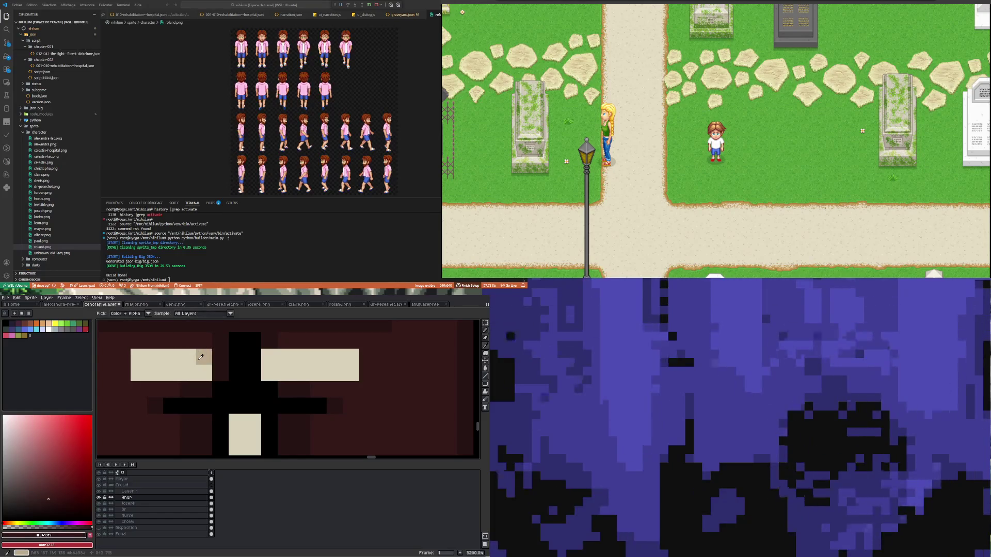
click(201, 356)
click(203, 342)
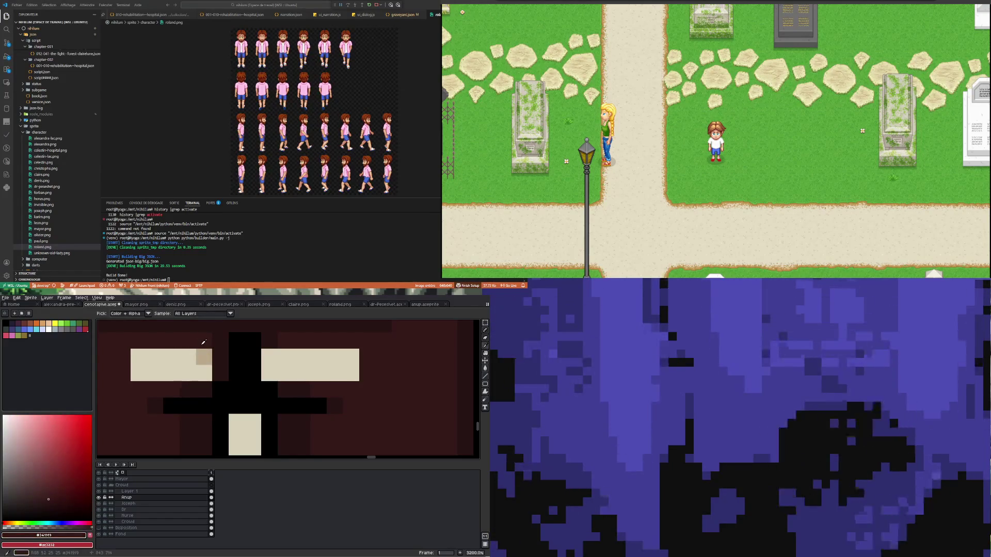
key(b)
drag(203, 373, 147, 356)
drag(266, 356, 280, 362)
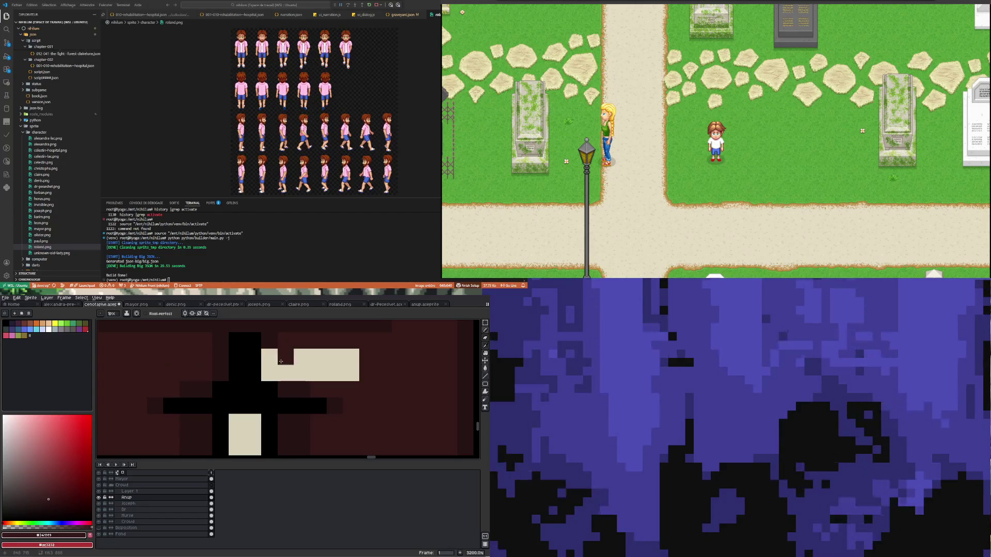
key(ctrl+z)
mouse_move(287, 372)
mouse_down()
mouse_move(327, 356)
mouse_move(287, 355)
mouse_up()
Step: Sample a slightly darker coat tone and paint over the remaining small cream block
key(i)
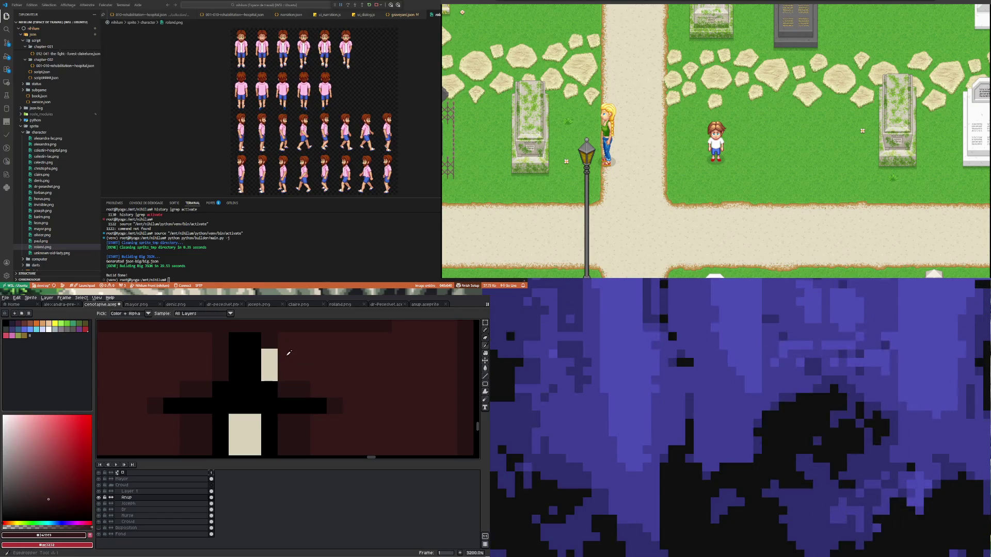
click(274, 353)
key(b)
drag(273, 353, 270, 379)
scroll(246, 384, down, 5)
scroll(247, 384, down, 1)
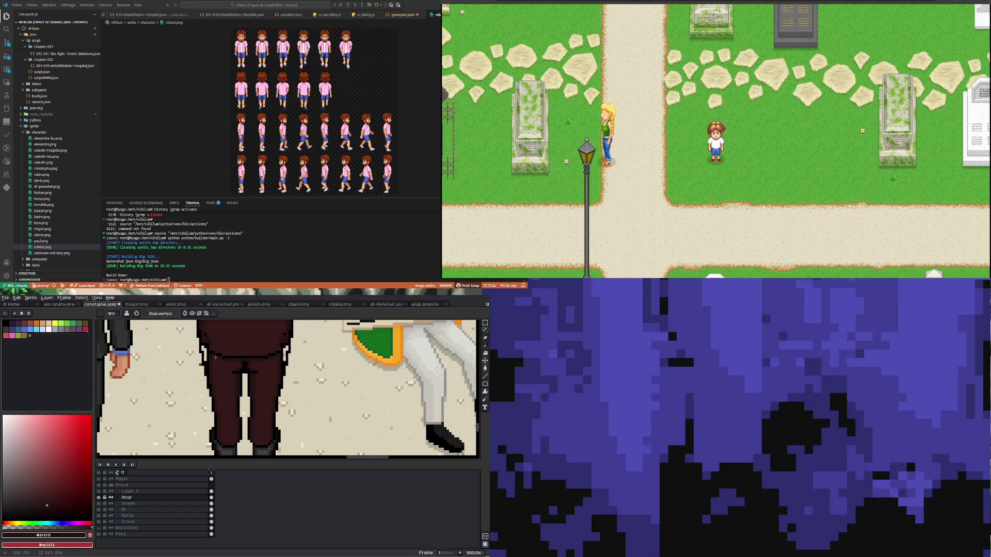
scroll(246, 384, up, 2)
scroll(248, 384, up, 2)
scroll(258, 385, up, 1)
Step: Enable vertical symmetry so strokes mirror across the middle man's coat
key(i)
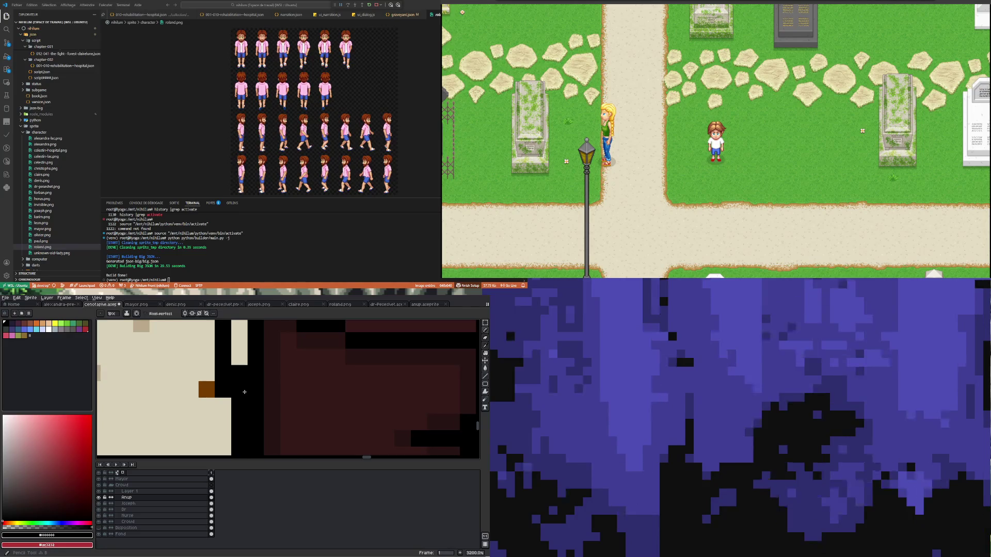
scroll(257, 377, down, 2)
scroll(232, 399, up, 2)
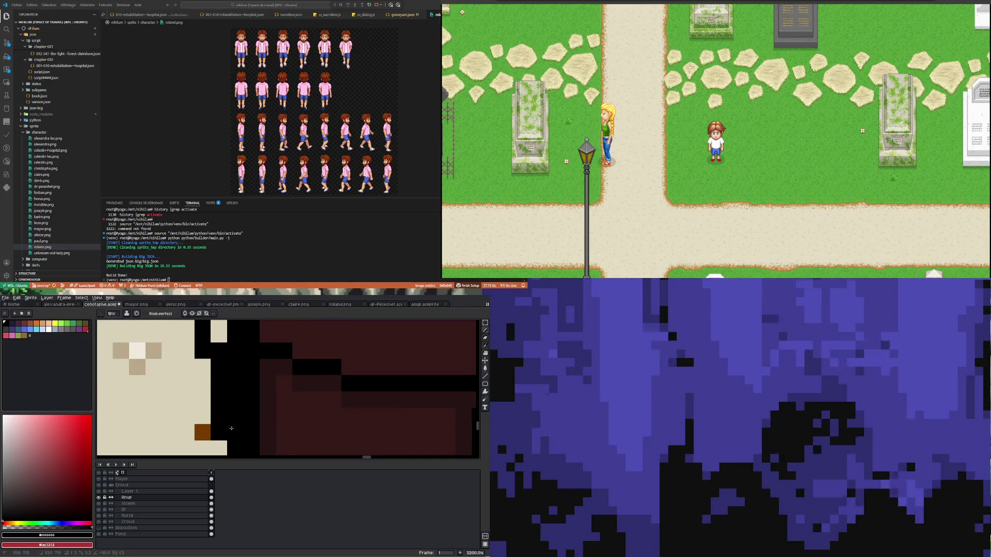
scroll(233, 400, down, 2)
scroll(232, 387, up, 2)
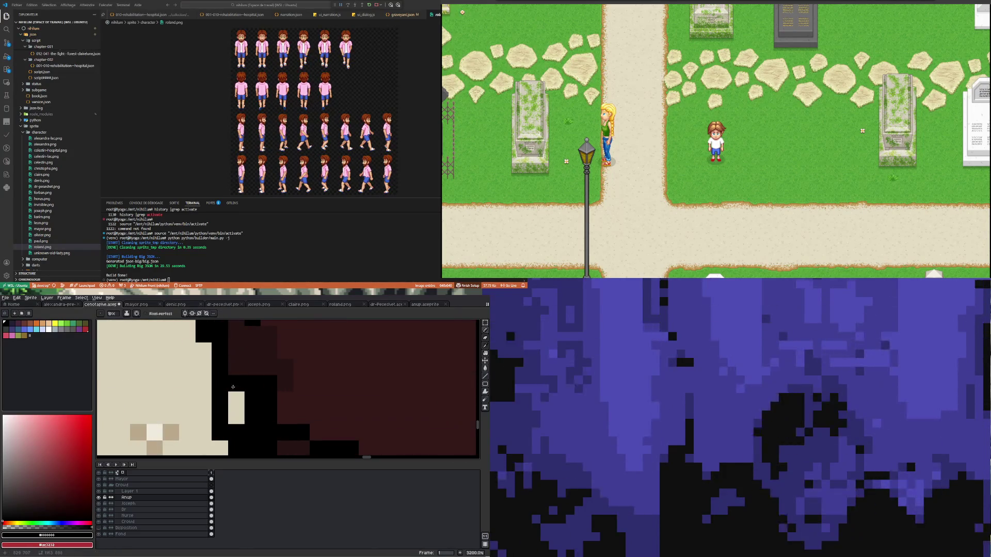
scroll(237, 415, down, 1)
scroll(237, 416, down, 1)
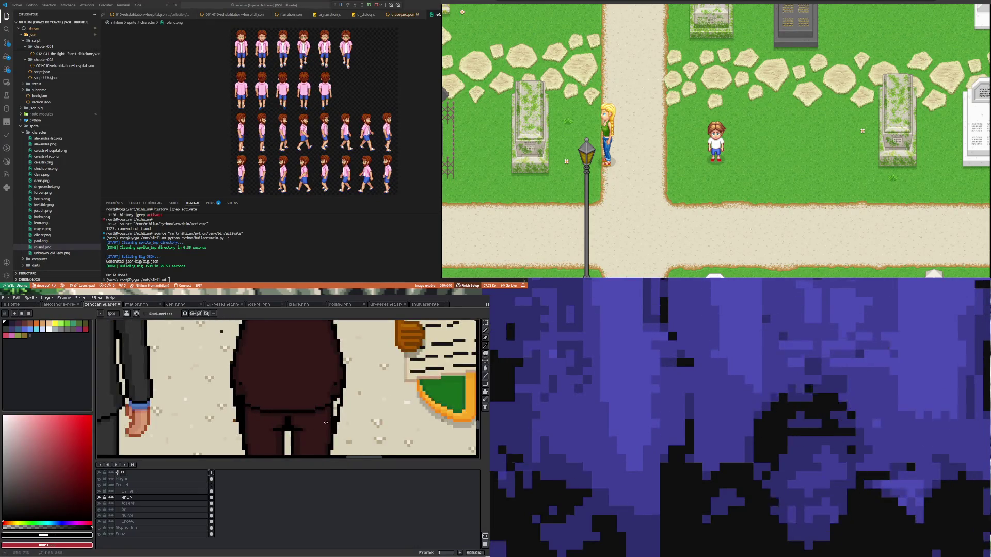
scroll(216, 323, up, 2)
click(185, 313)
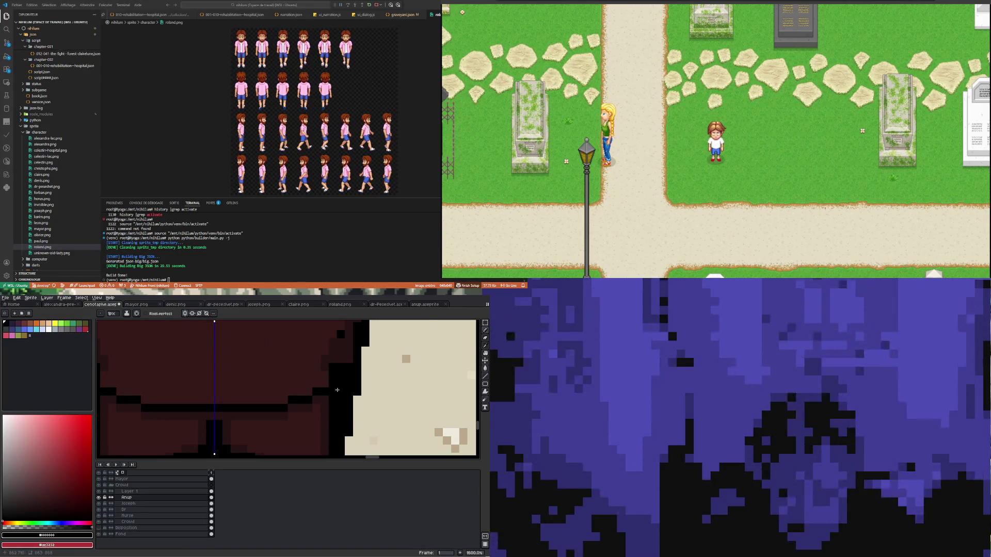
scroll(337, 389, down, 2)
scroll(310, 391, up, 2)
scroll(271, 395, down, 2)
scroll(233, 399, down, 1)
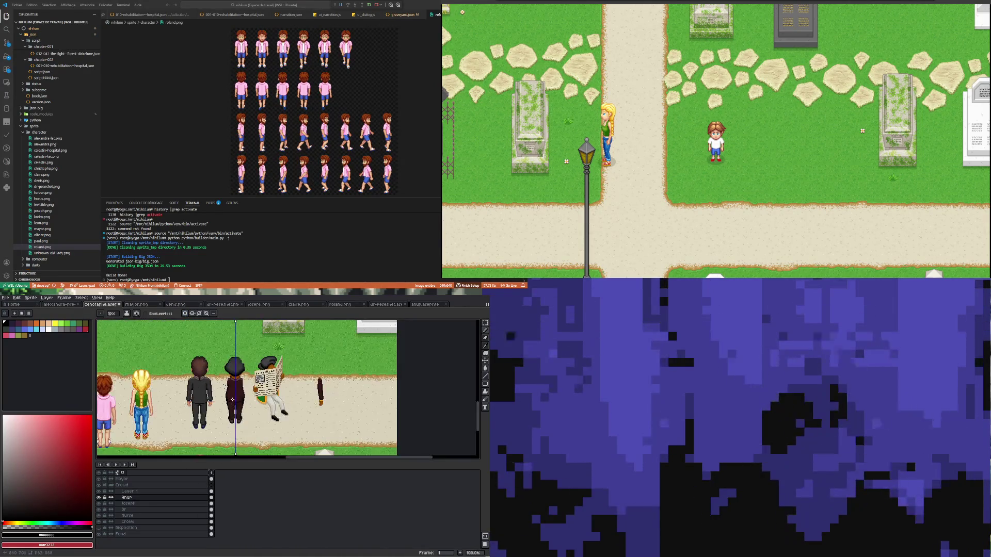
scroll(232, 399, up, 2)
scroll(209, 413, down, 1)
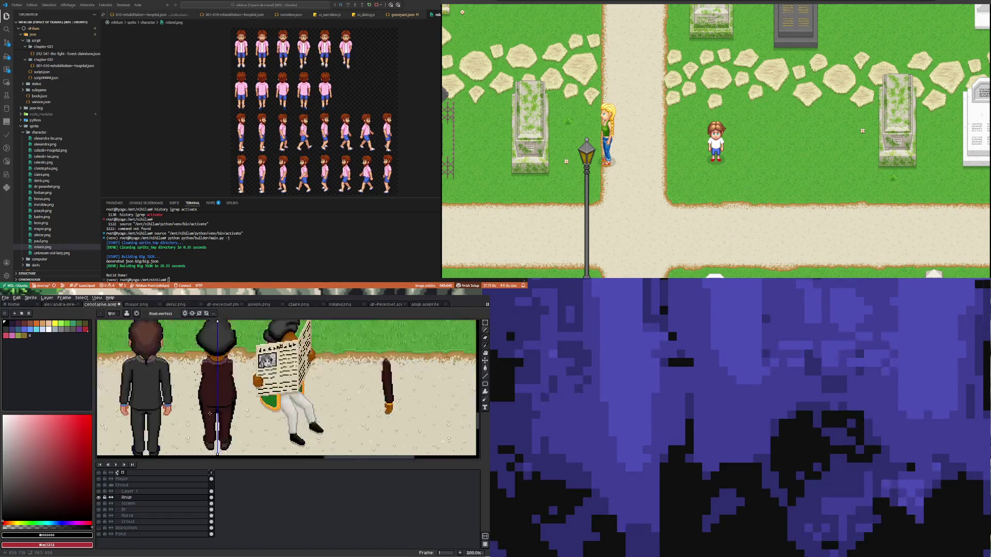
scroll(209, 413, down, 1)
scroll(217, 426, up, 2)
scroll(232, 424, up, 2)
scroll(243, 422, down, 1)
scroll(256, 420, down, 1)
scroll(259, 419, down, 1)
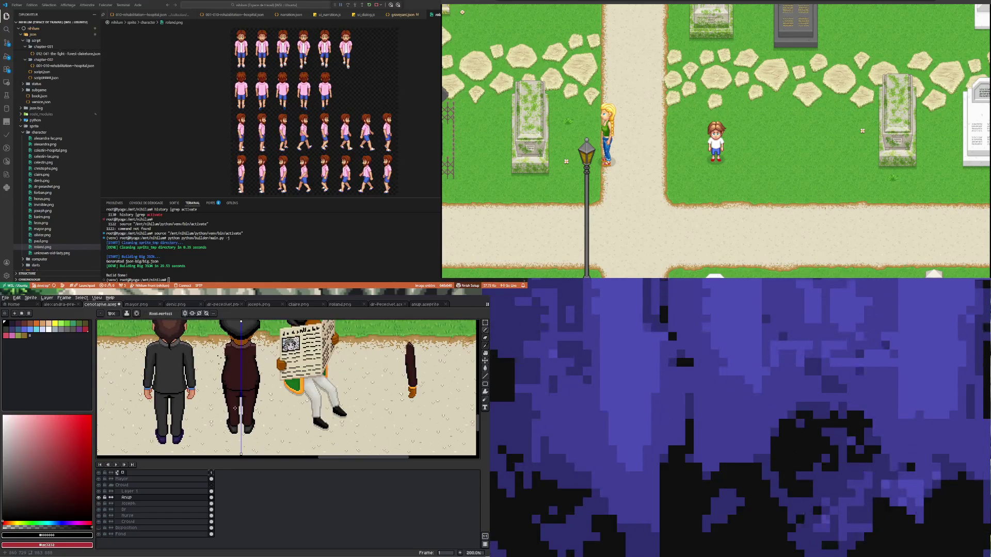
scroll(235, 409, down, 1)
scroll(242, 404, up, 2)
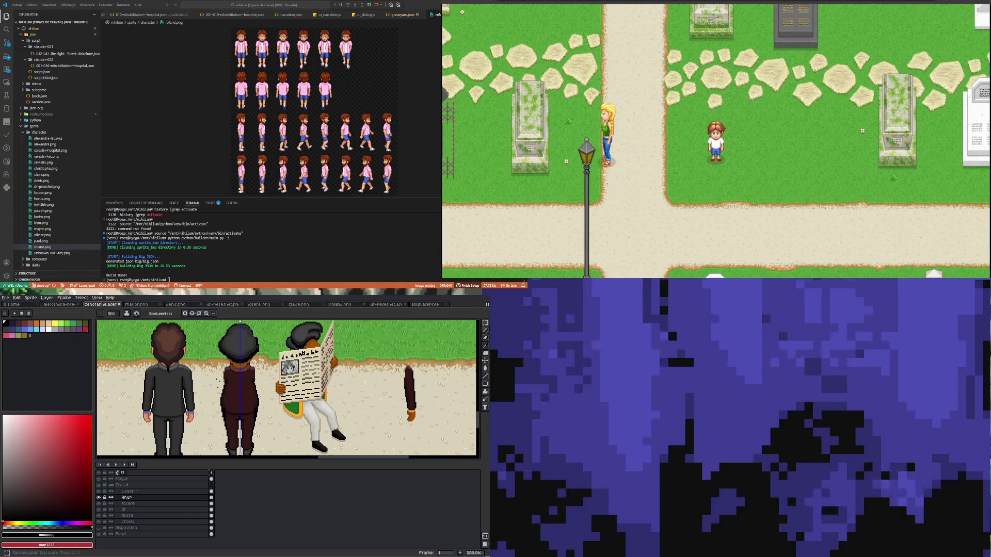
click(486, 331)
Step: Marquee the loose brown arm, move it slightly left, deselect, and preview the animation
drag(399, 358, 430, 436)
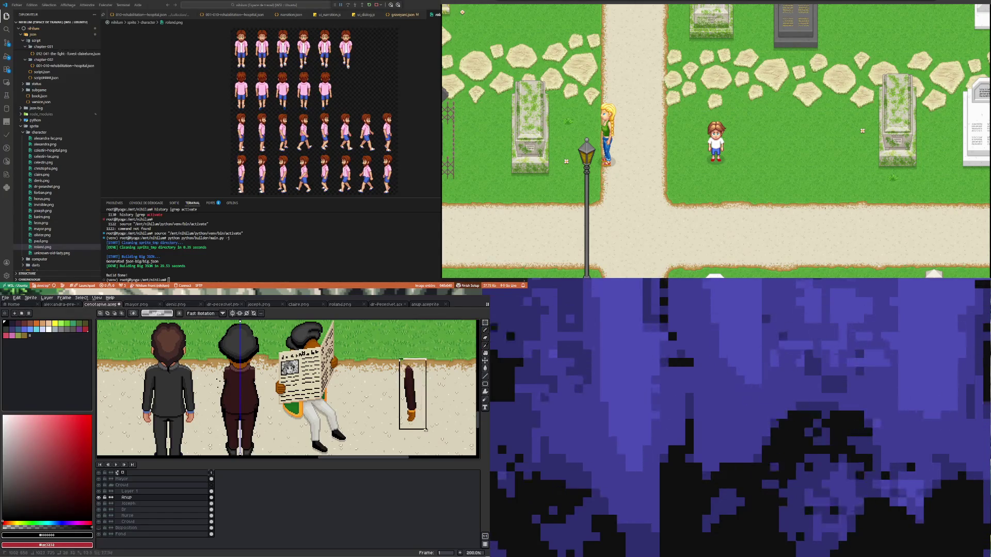
mouse_move(410, 394)
mouse_down()
mouse_move(263, 405)
mouse_move(387, 398)
mouse_up()
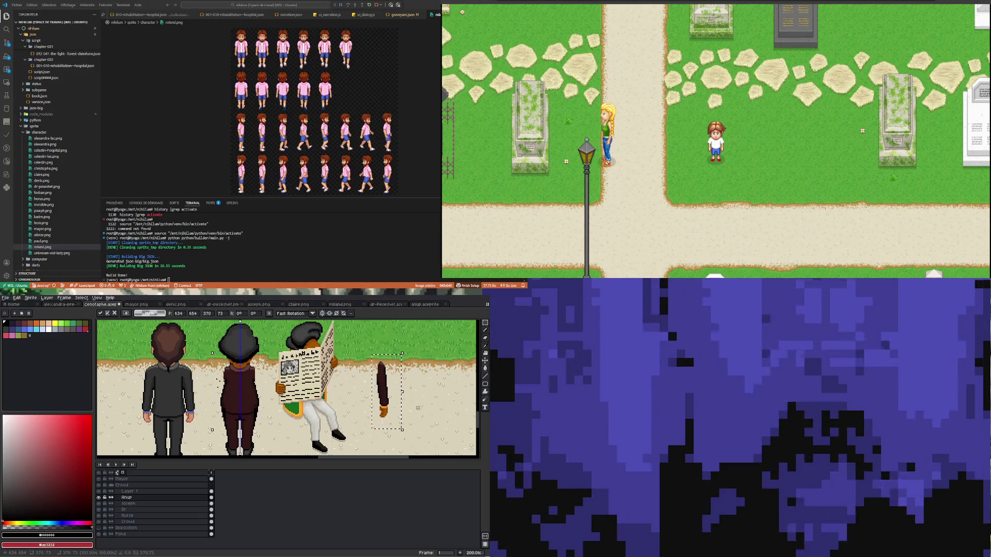
click(372, 414)
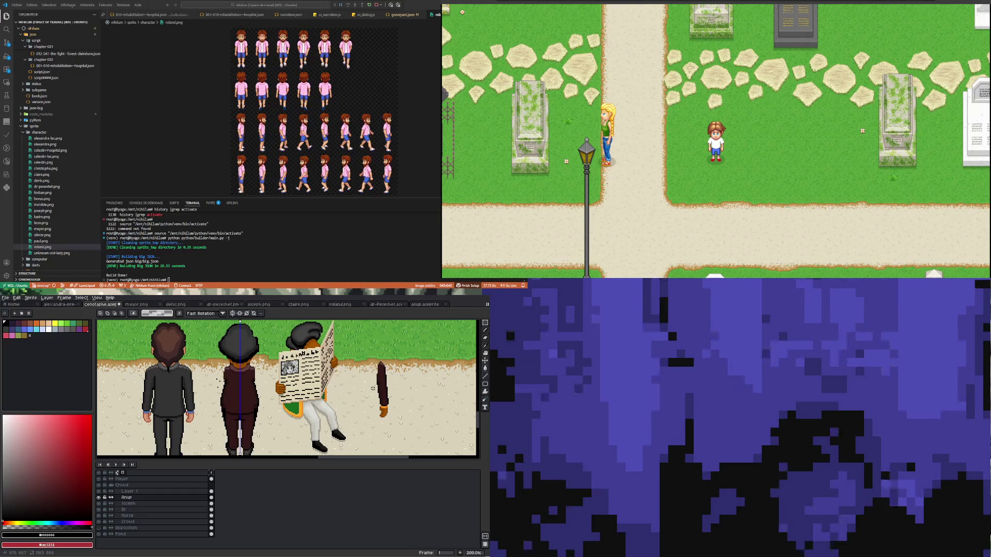
key(Return)
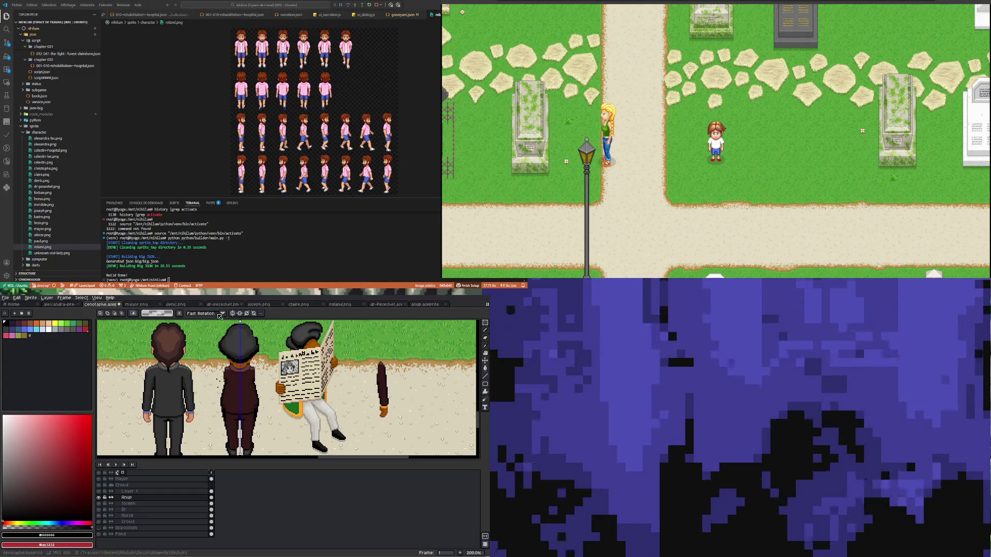
Step: Rotate the brown arm, try it beside the burgundy-coated man, then return it to empty ground
mouse_move(377, 387)
mouse_down()
mouse_move(393, 428)
mouse_move(408, 426)
mouse_up()
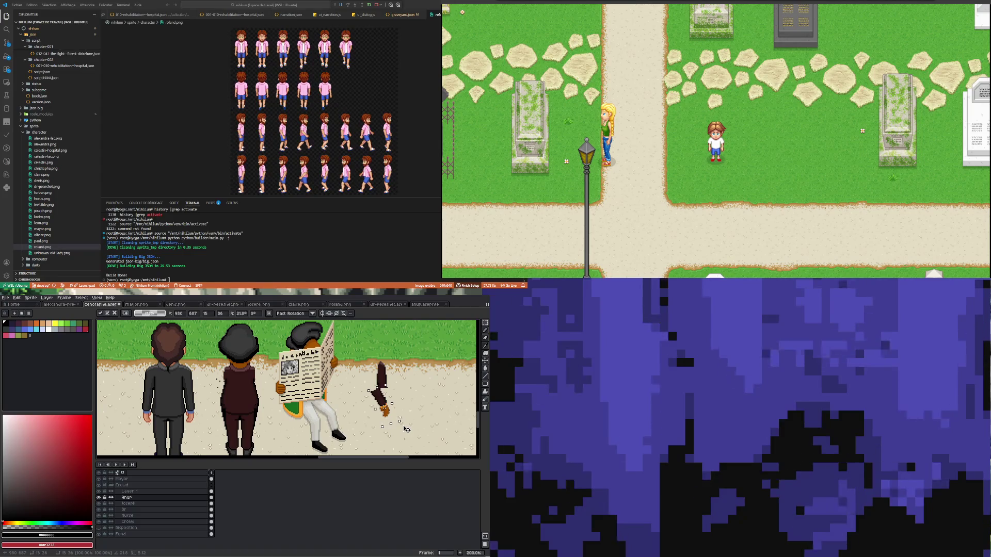
drag(405, 428, 387, 401)
click(405, 368)
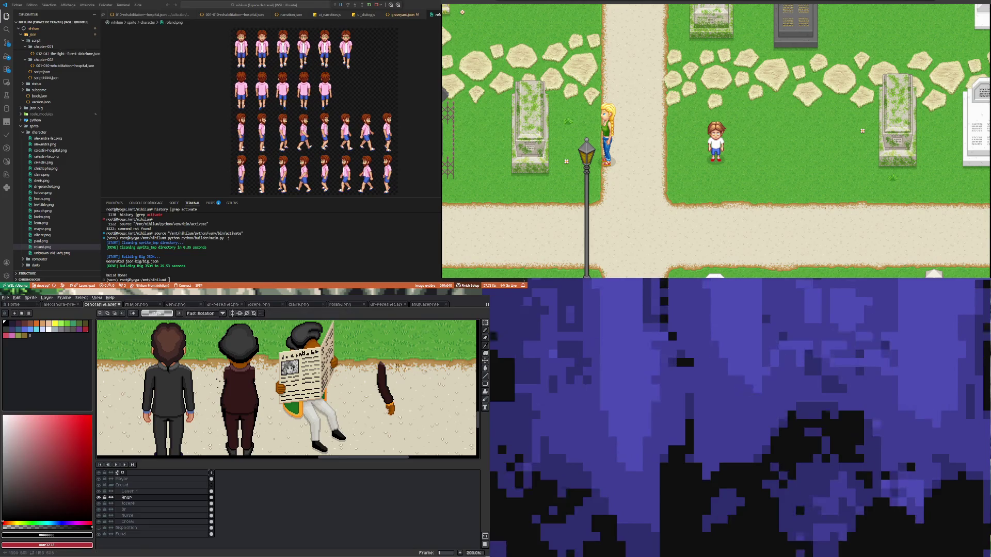
drag(380, 382, 265, 402)
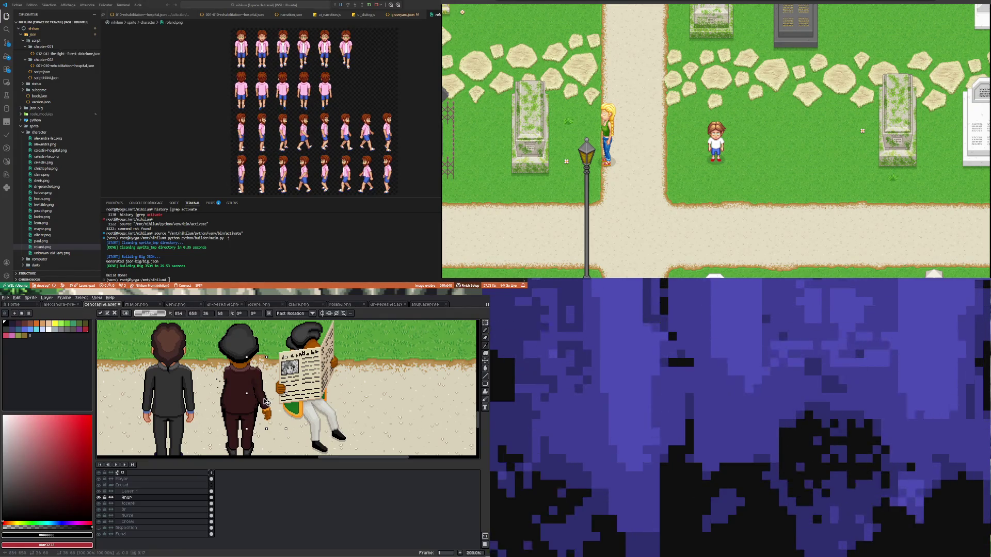
key(ctrl+z)
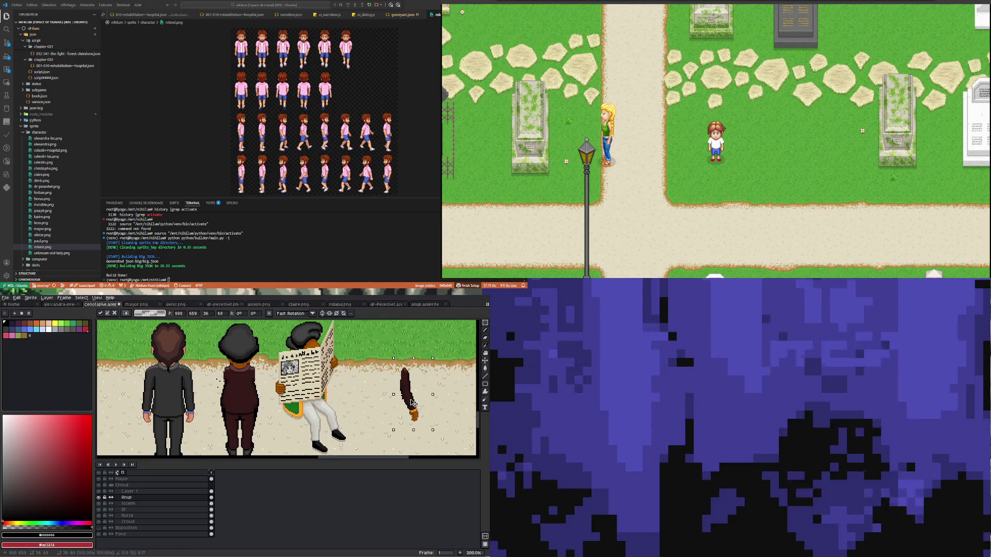
key(ctrl+y)
drag(265, 401, 266, 403)
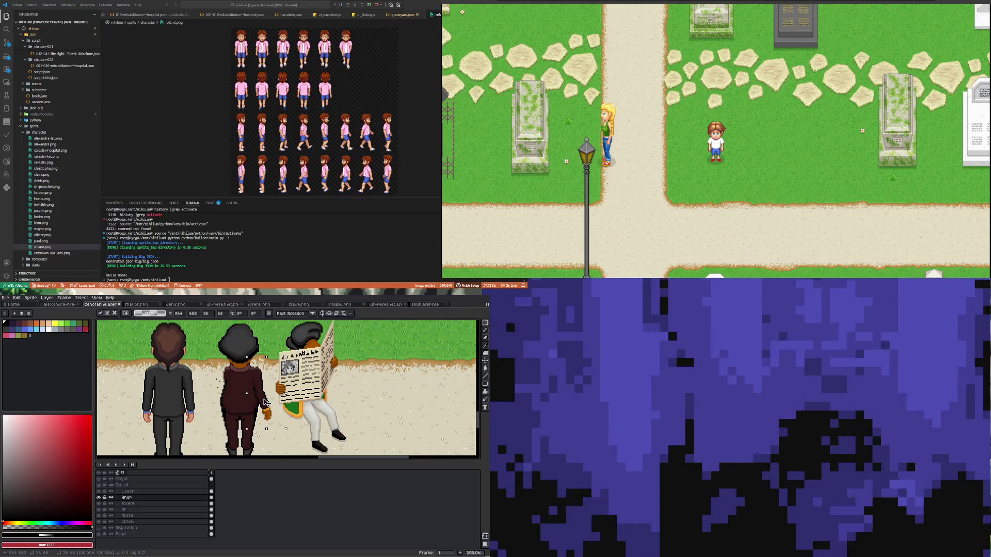
drag(265, 402, 385, 400)
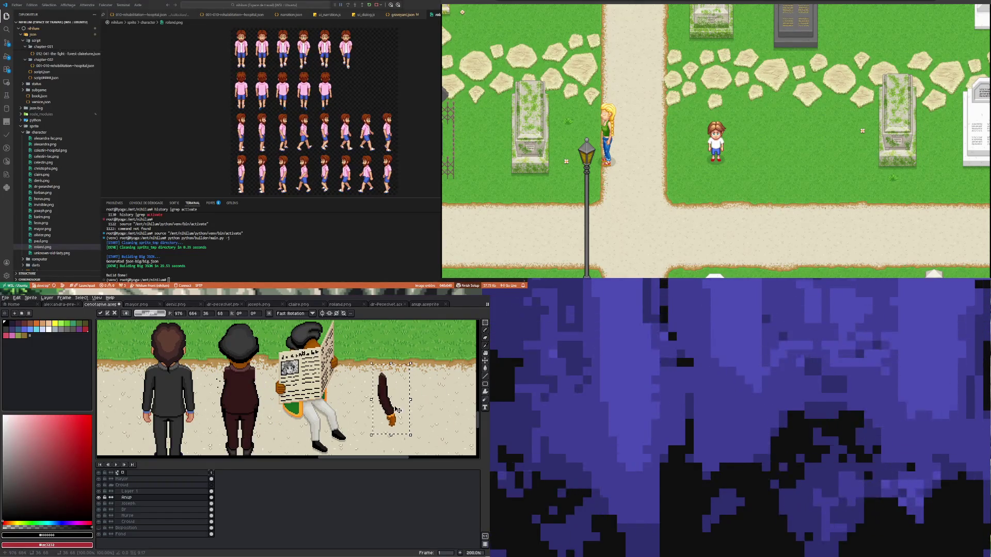
Step: Rotate the arm upright, raise and tilt it, and commit the new angle
drag(446, 390, 424, 383)
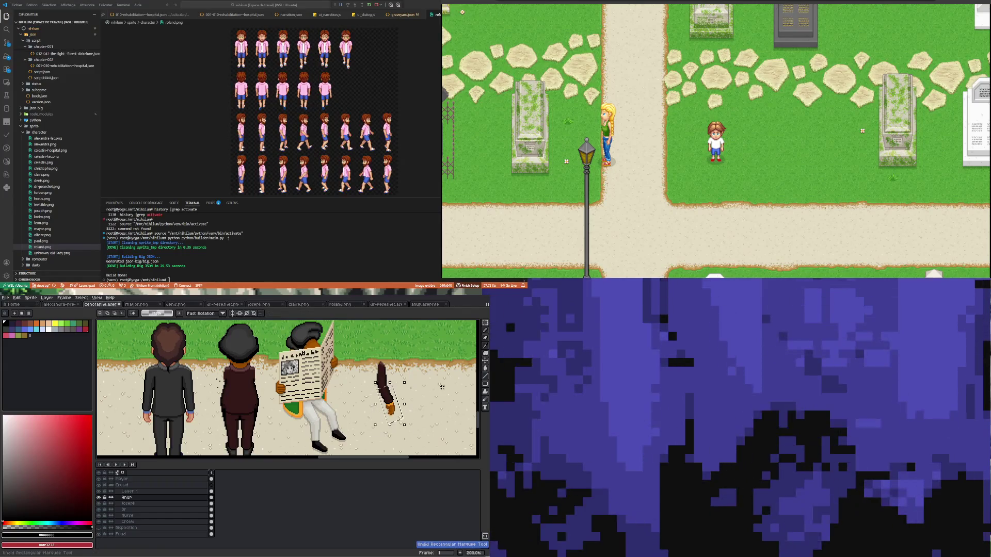
drag(383, 398, 380, 373)
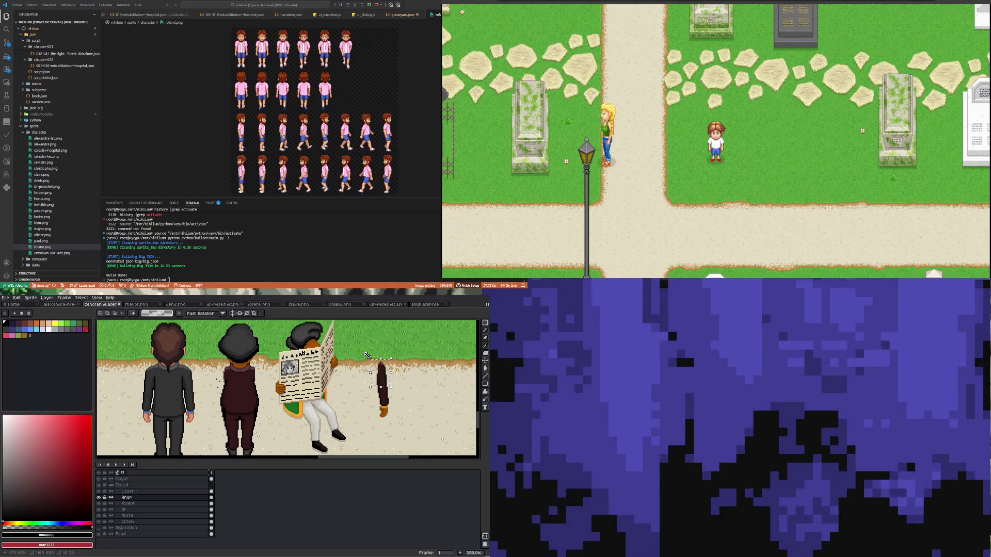
drag(367, 355, 361, 363)
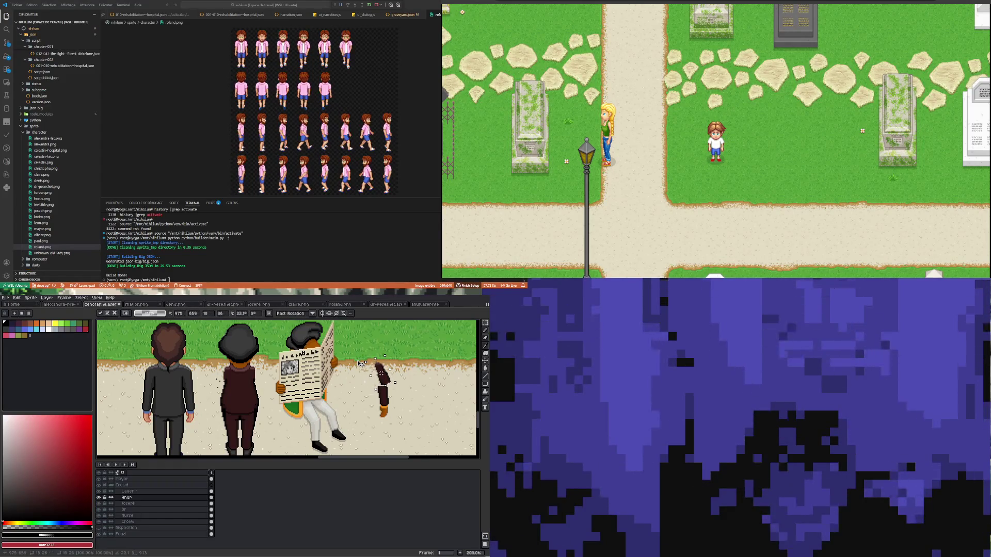
drag(382, 373, 386, 383)
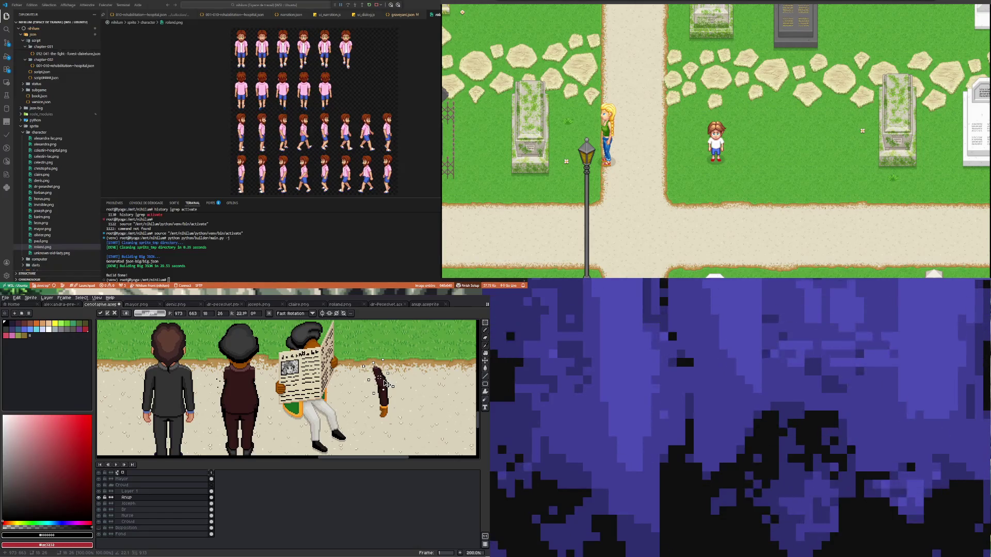
click(414, 381)
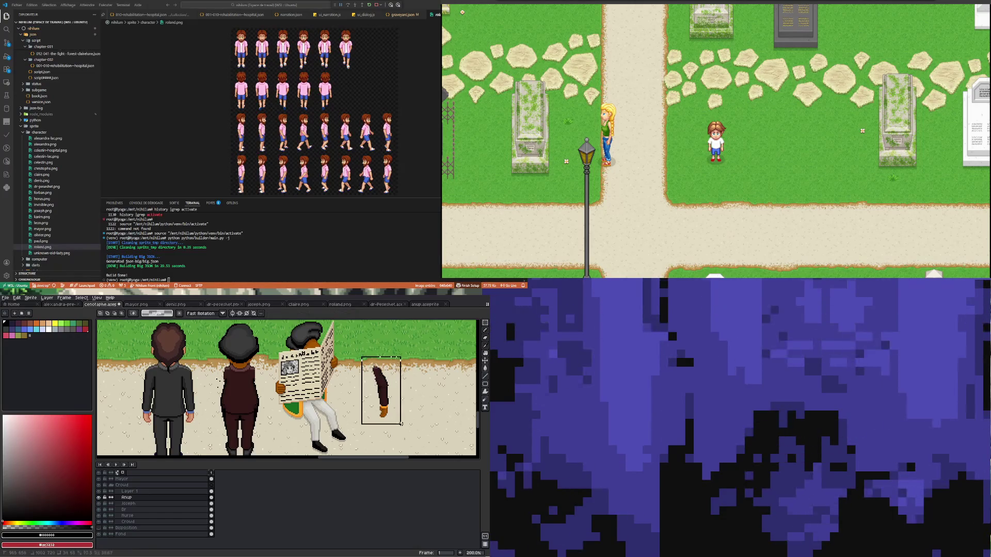
Step: Move the arm over the maroon-coated man, then to the right edge, and cut it from the layer
drag(381, 395, 263, 398)
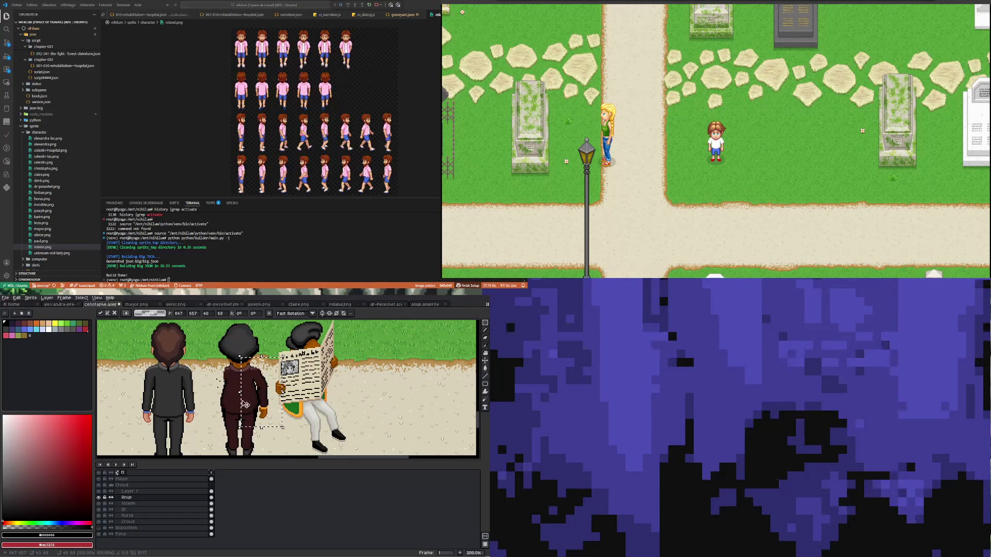
scroll(281, 381, up, 3)
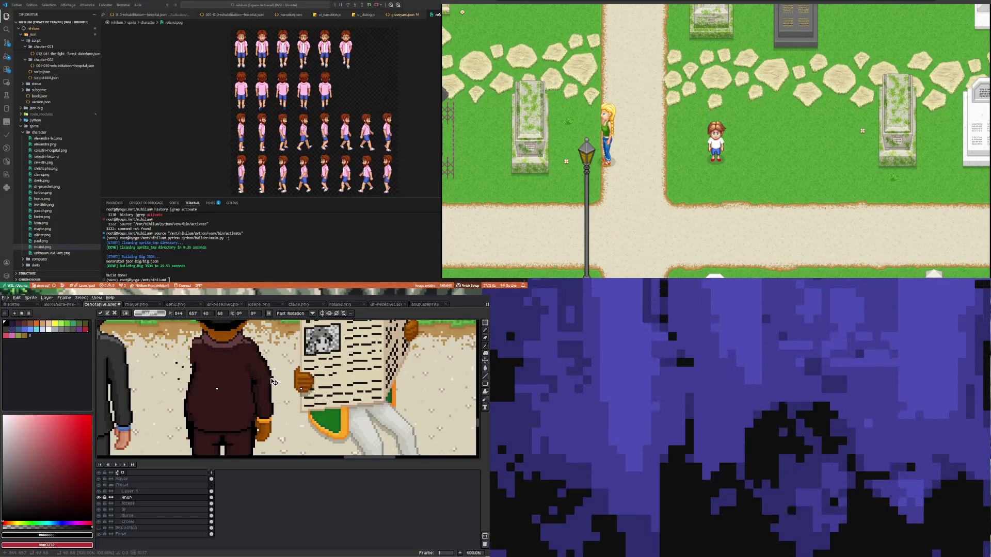
drag(281, 381, 464, 375)
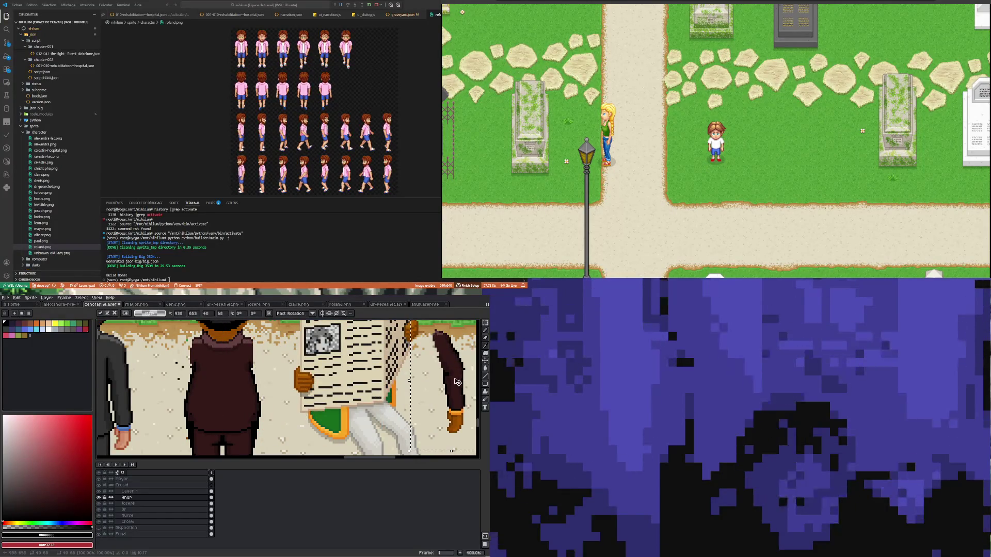
key(Delete)
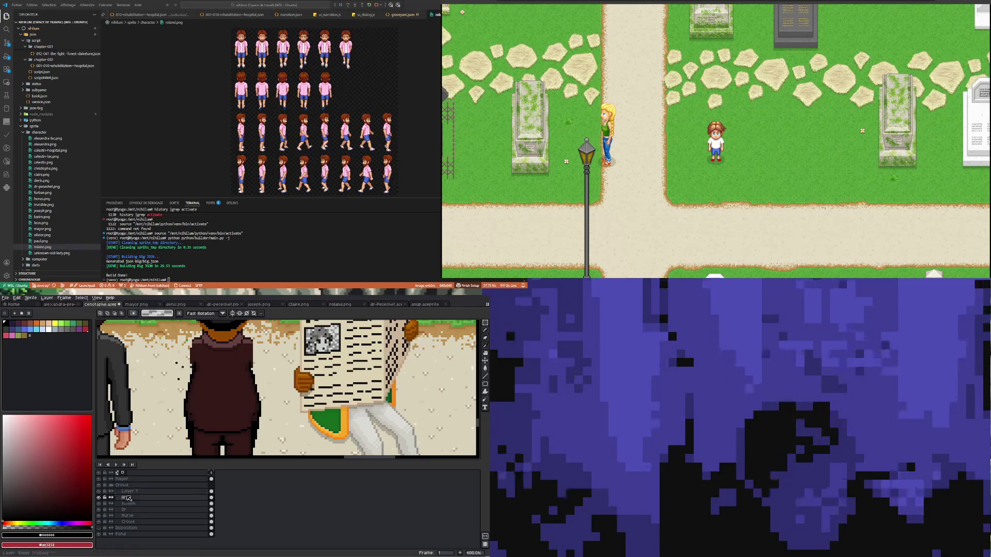
Step: Paste the arm onto a new layer and nudge it into place against the maroon-coated man's side
click(123, 504)
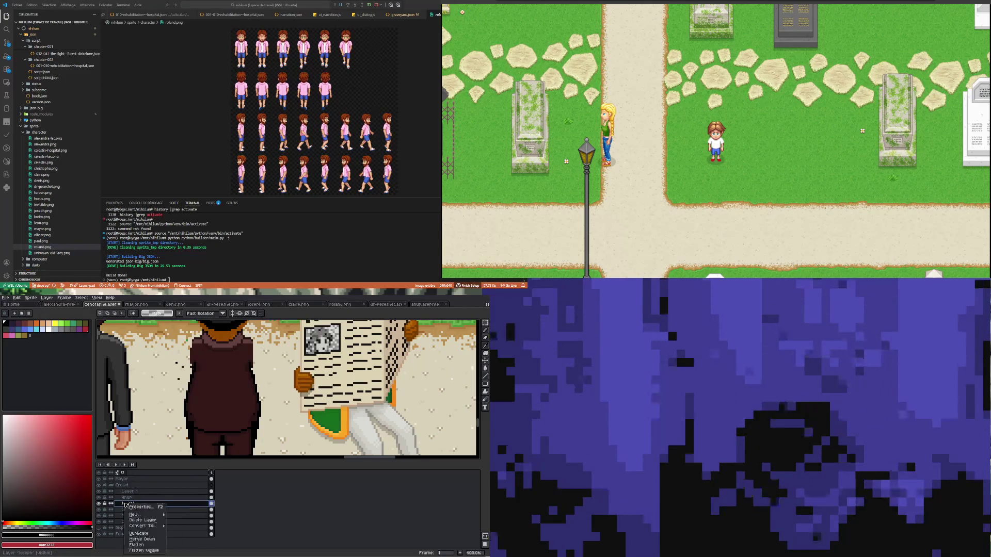
key(shift+n)
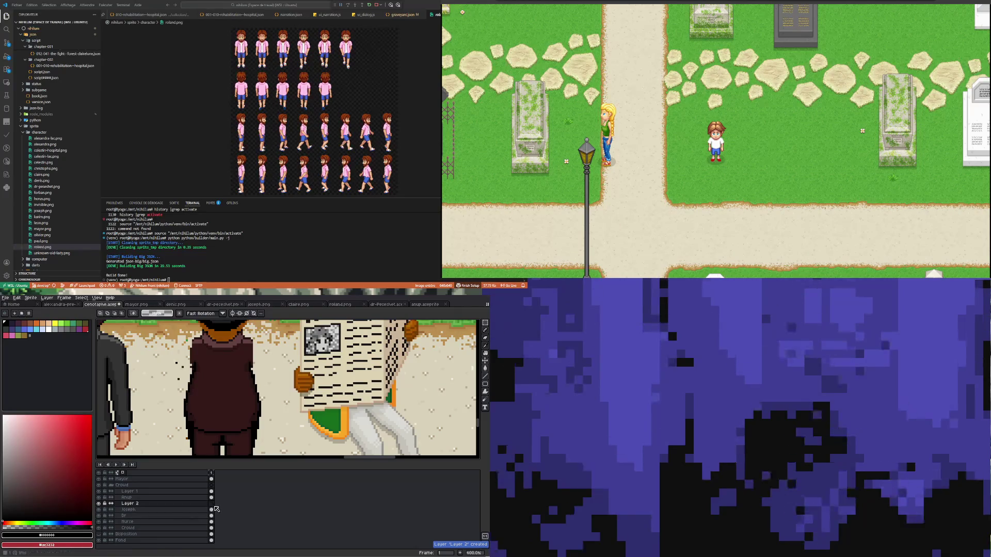
key(ctrl+v)
drag(454, 376, 270, 380)
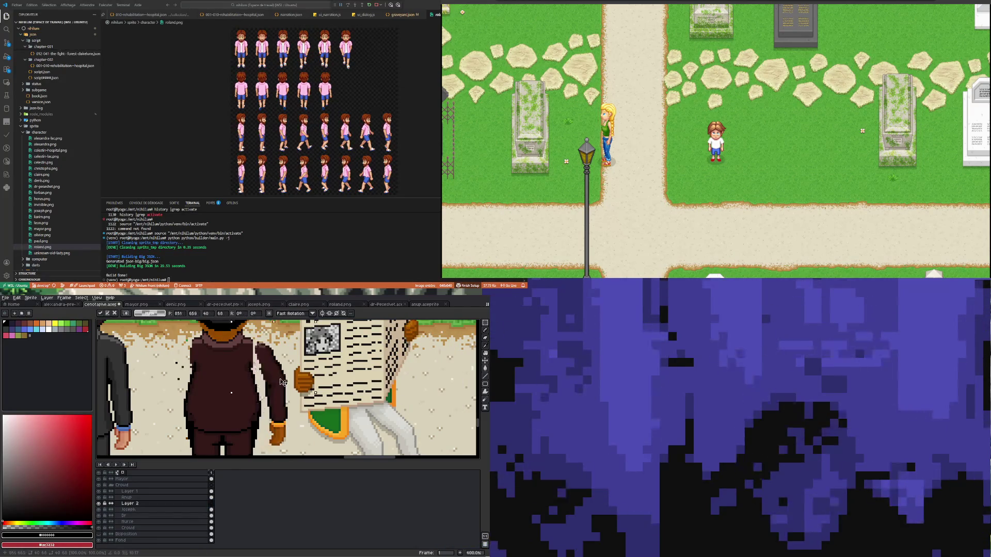
key(Up)
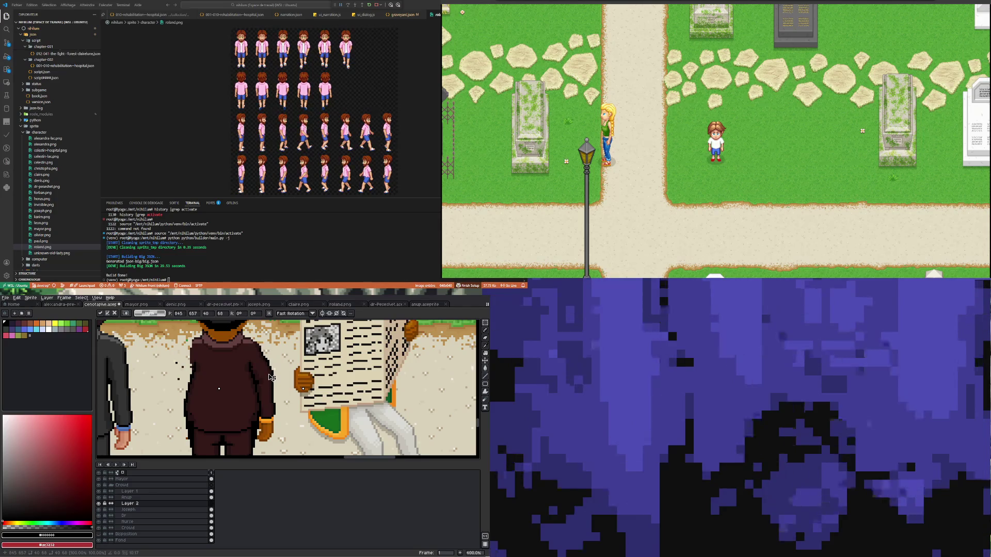
scroll(250, 406, down, 3)
key(Up)
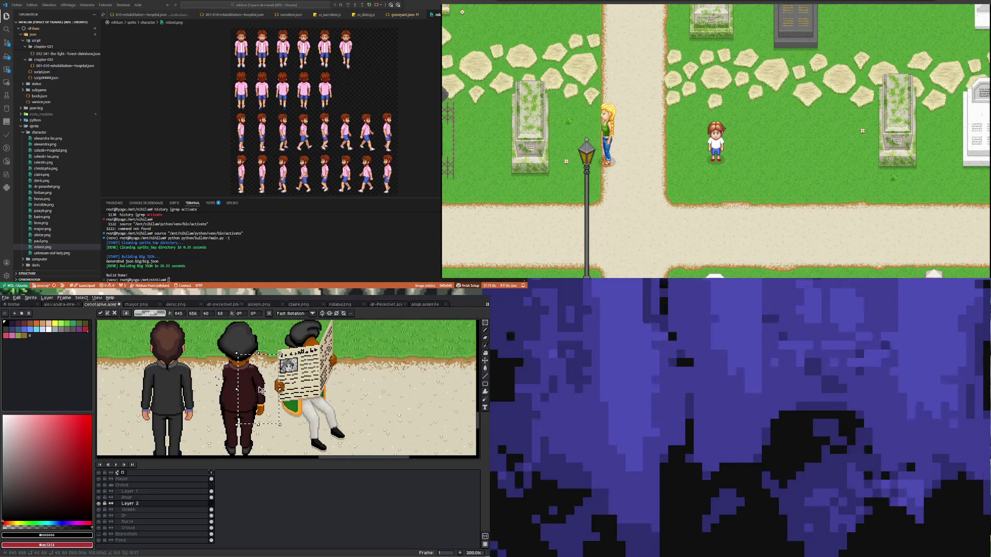
scroll(229, 395, up, 3)
key(Left)
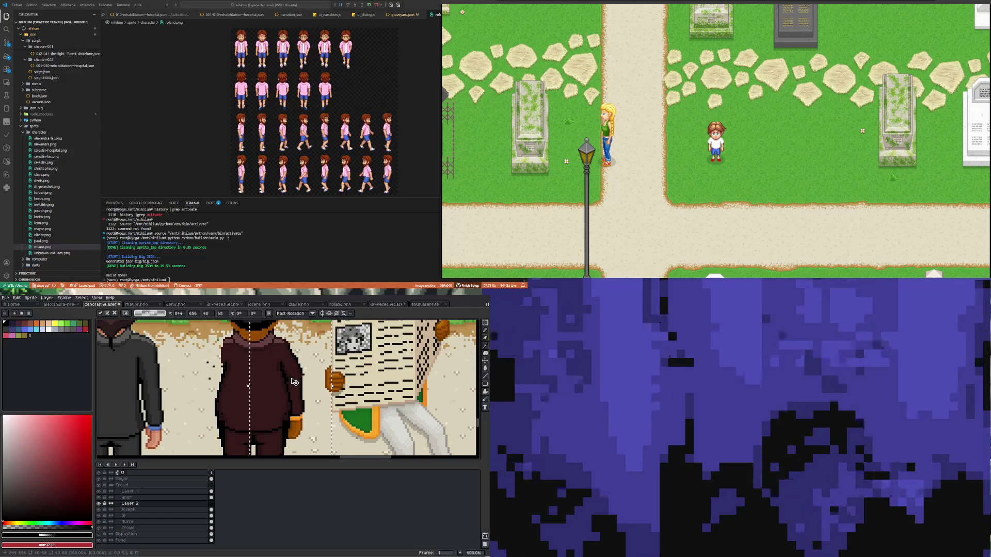
scroll(292, 380, down, 2)
scroll(303, 336, up, 2)
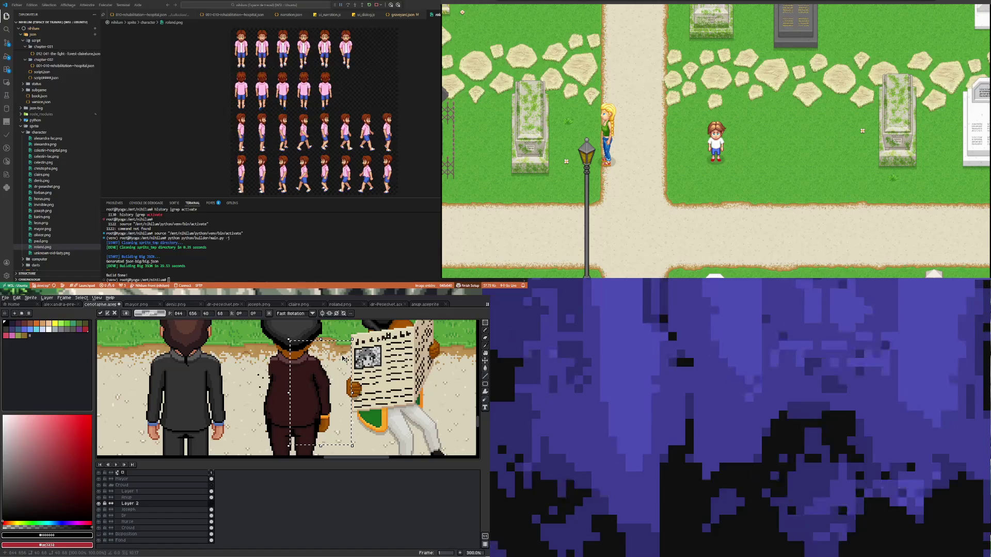
key(Return)
scroll(338, 394, up, 2)
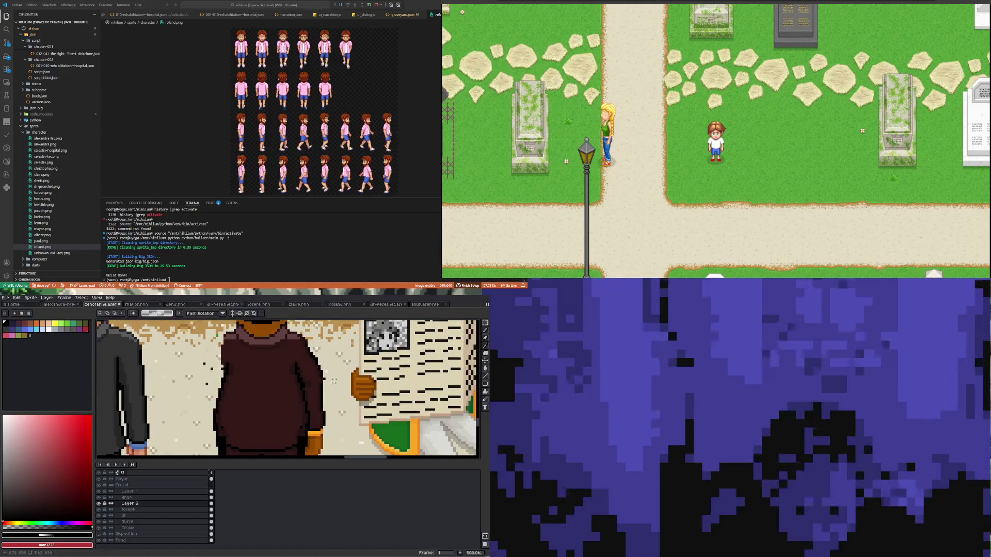
Step: Merge the layer above the arm layer down into it
click(193, 500)
right_click(192, 499)
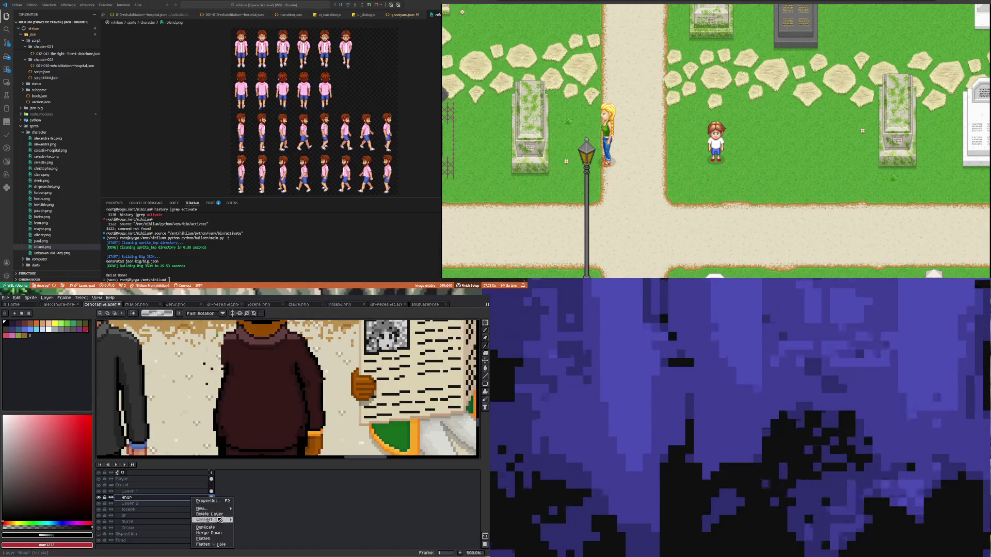
click(219, 534)
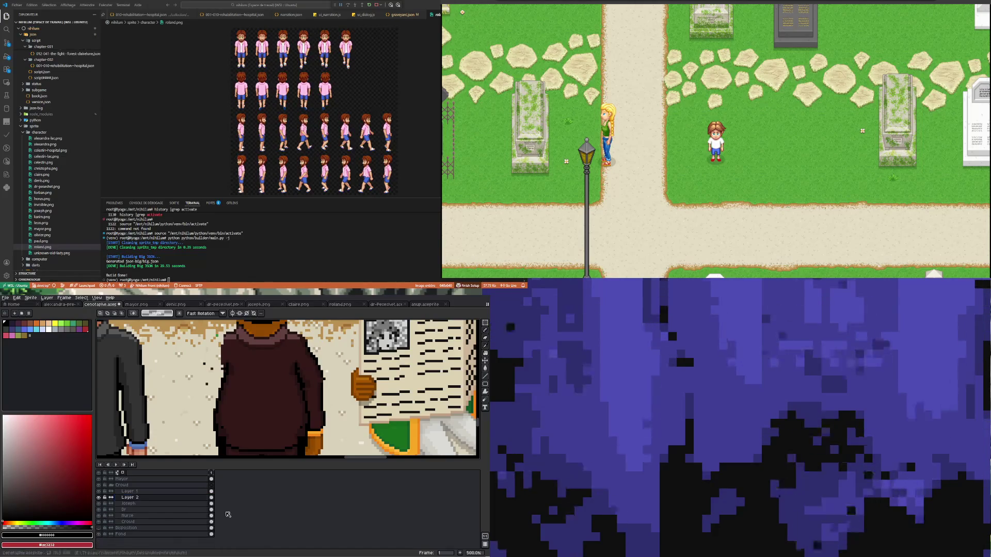
scroll(280, 376, down, 2)
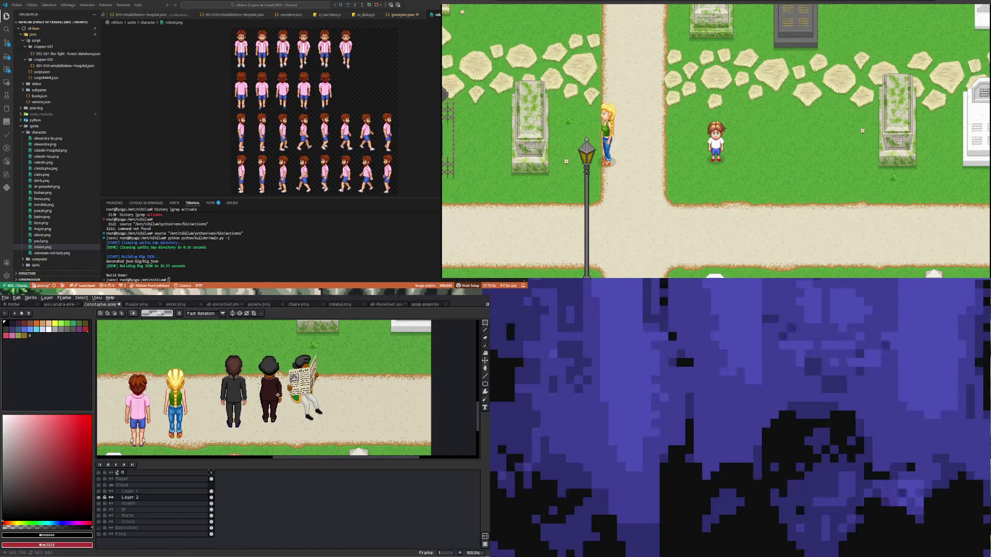
scroll(281, 395, up, 3)
scroll(295, 380, up, 2)
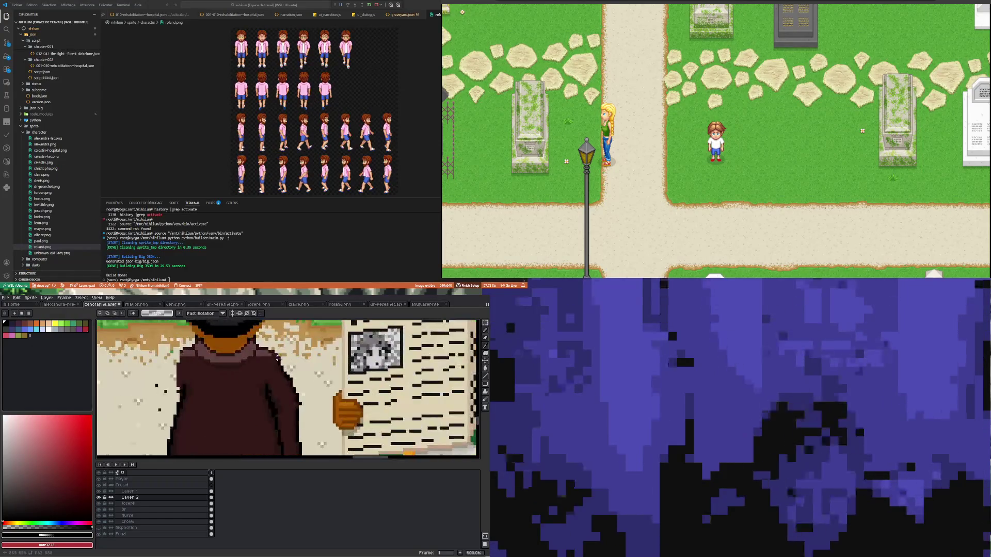
scroll(271, 378, up, 3)
scroll(271, 378, down, 2)
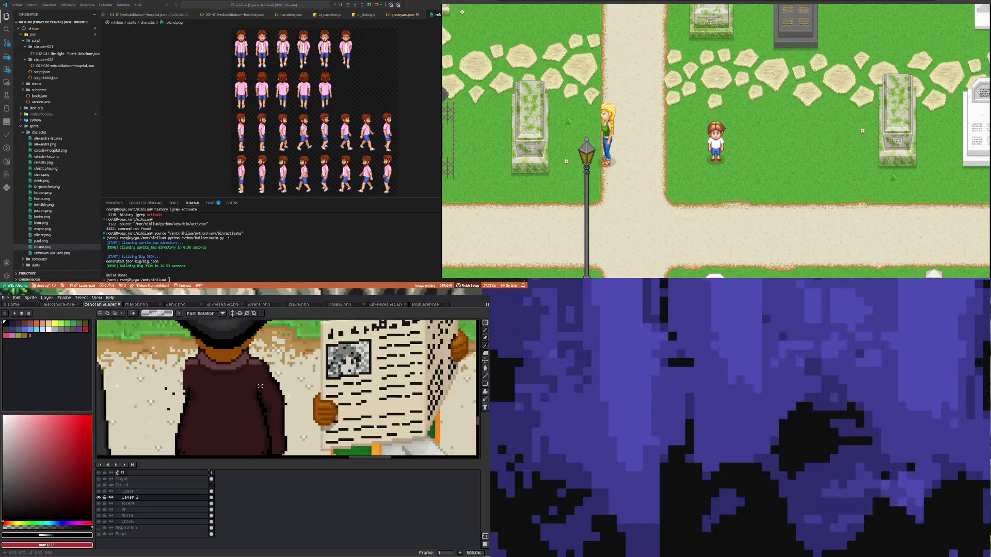
scroll(248, 356, up, 2)
Step: Sample the darker coat colours from the canvas and shade the middle man's coat edge
alt+click(241, 351)
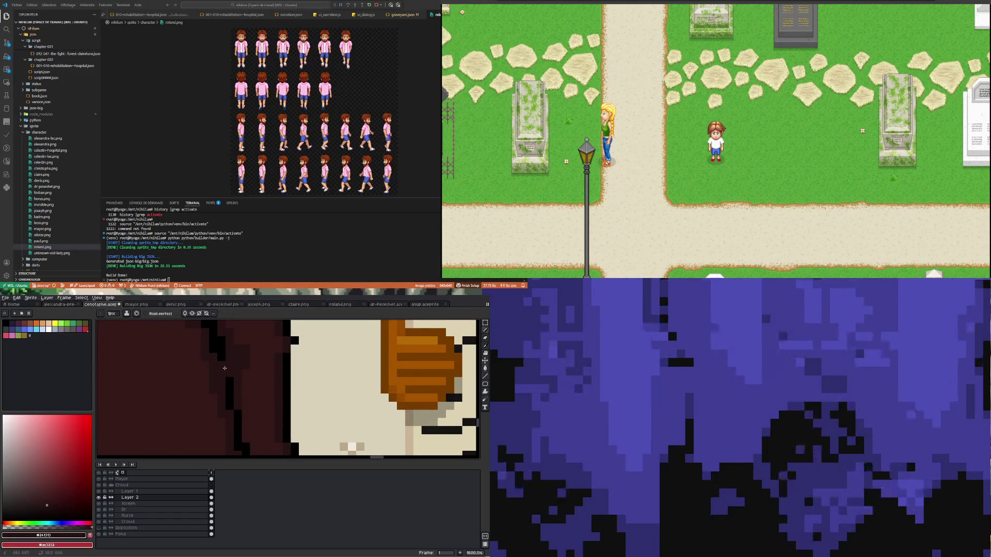
scroll(237, 377, down, 5)
scroll(237, 378, up, 3)
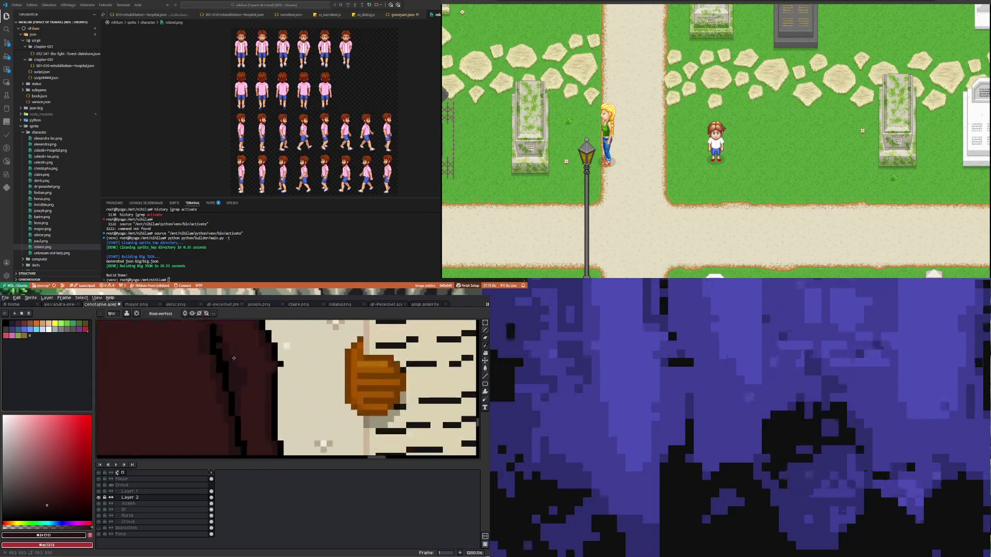
scroll(228, 360, up, 2)
scroll(238, 387, down, 2)
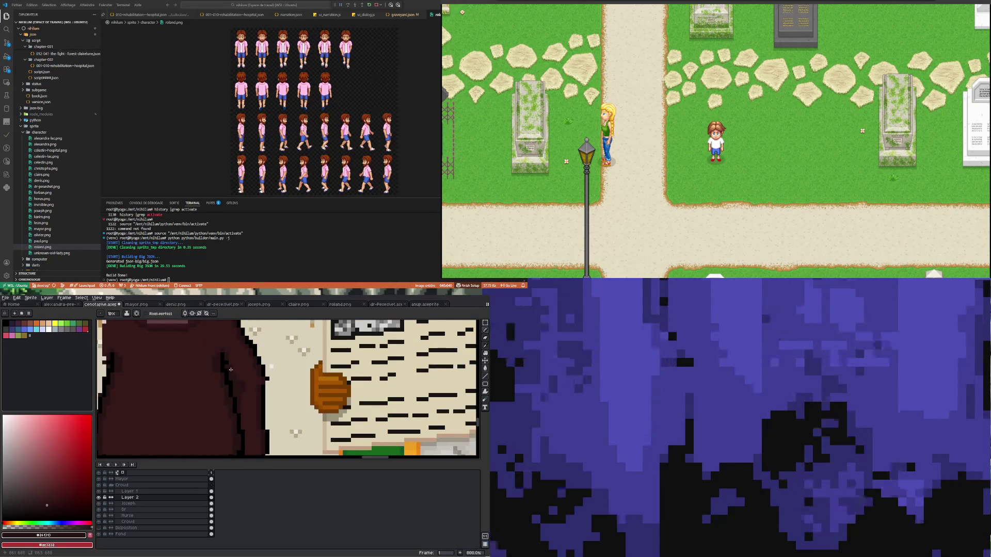
scroll(224, 359, up, 2)
scroll(228, 365, up, 1)
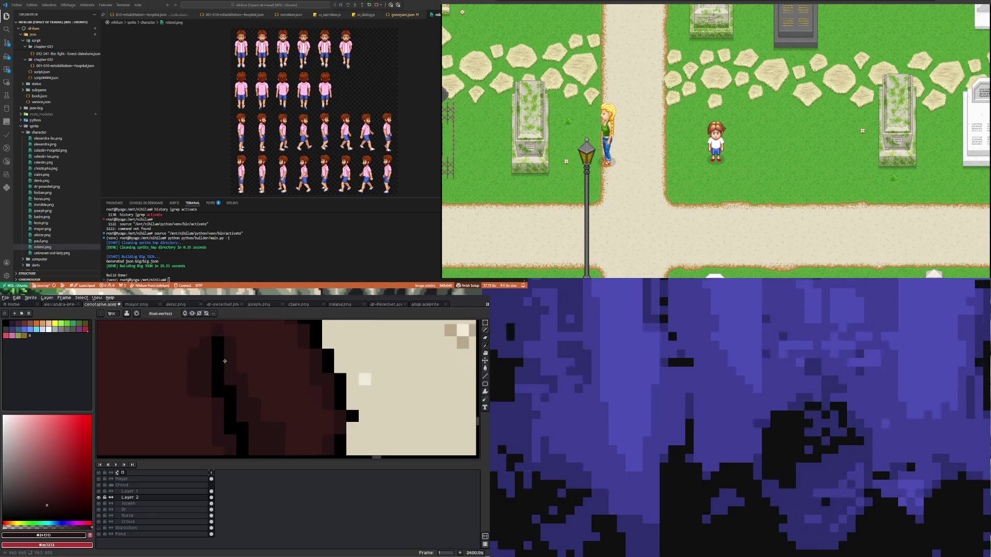
scroll(225, 343, down, 4)
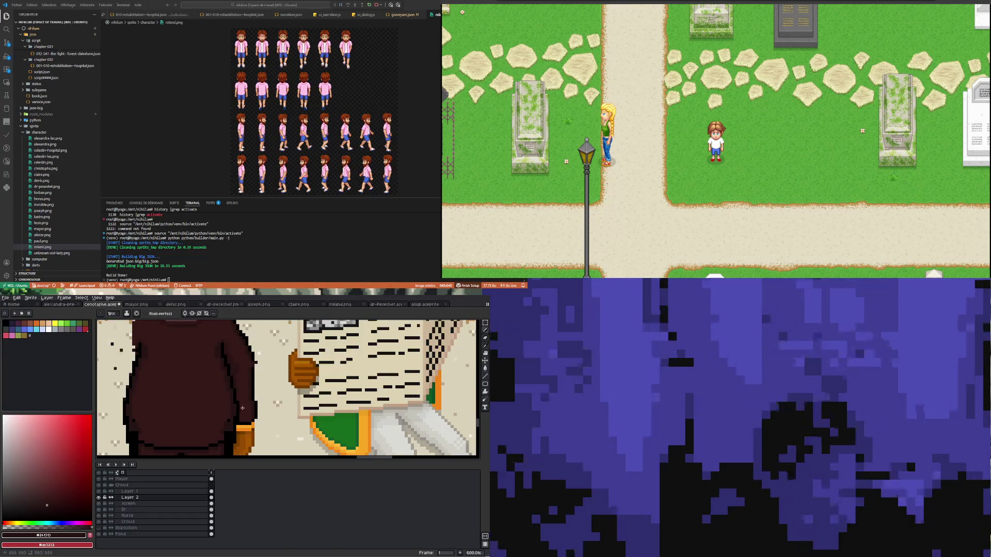
scroll(241, 413, up, 2)
scroll(246, 394, down, 3)
scroll(252, 373, up, 3)
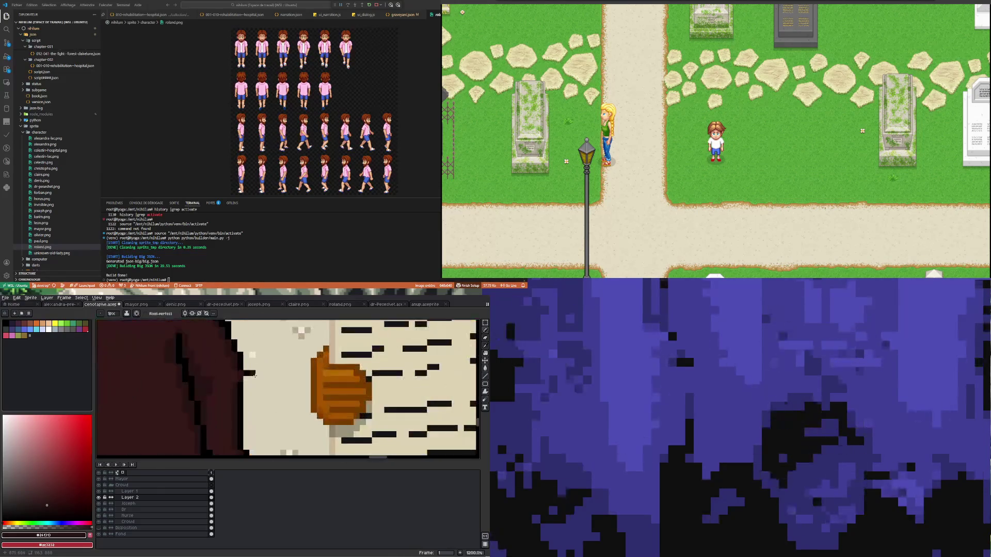
scroll(234, 398, down, 3)
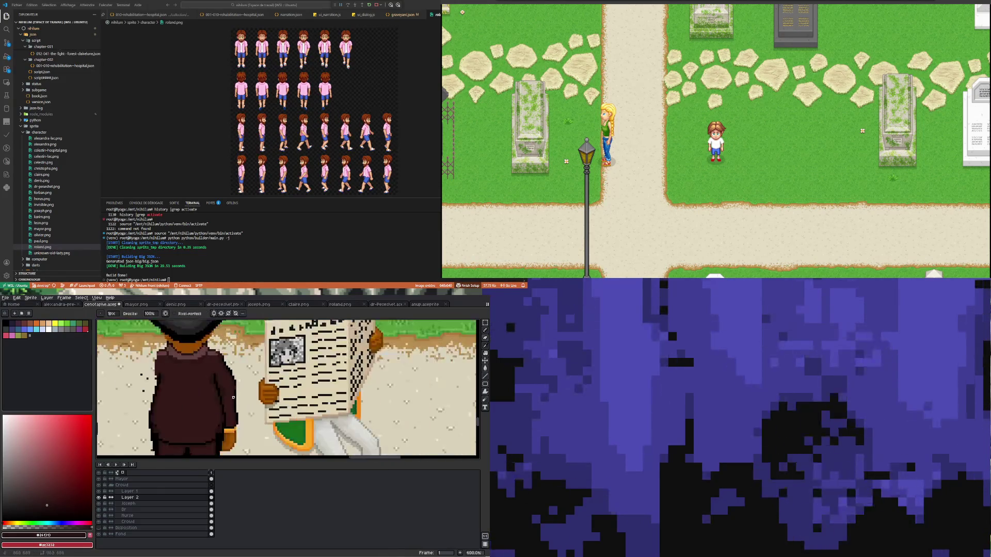
scroll(213, 337, up, 5)
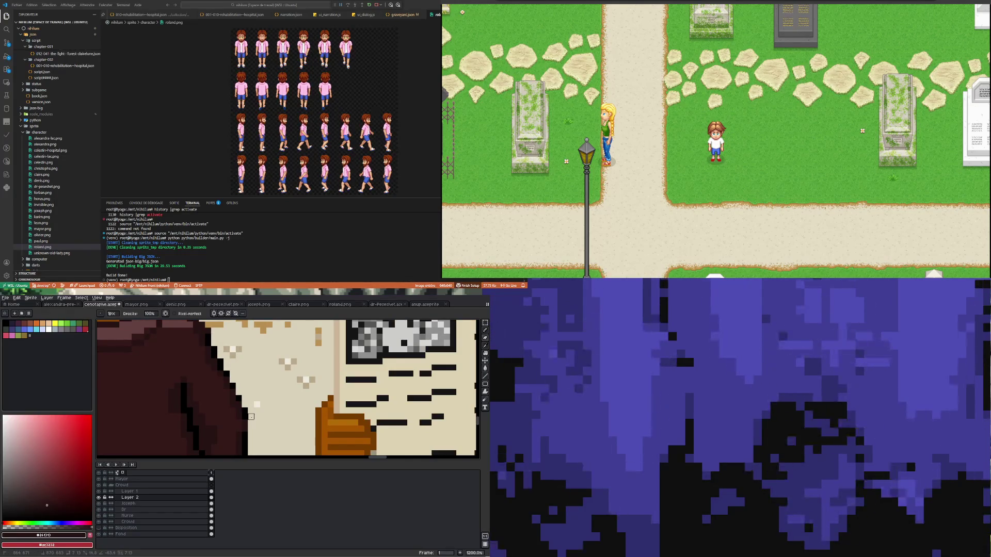
scroll(250, 417, down, 1)
scroll(251, 414, down, 2)
scroll(249, 411, down, 2)
scroll(248, 402, up, 3)
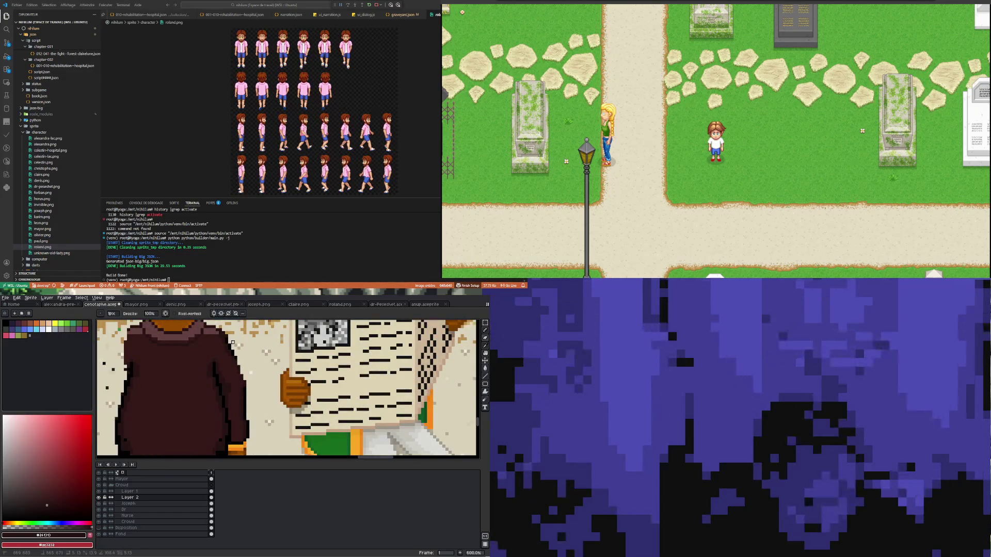
scroll(244, 400, up, 5)
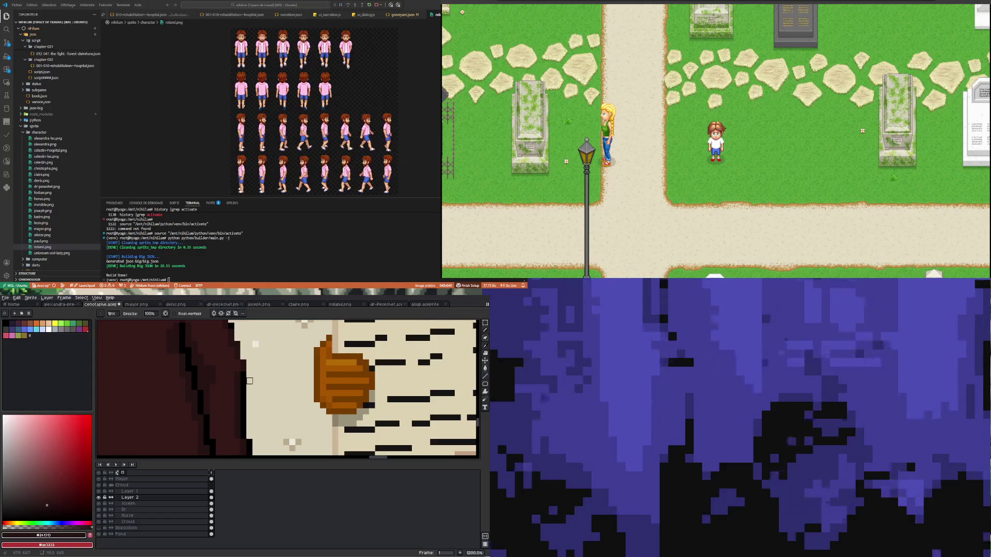
scroll(248, 380, down, 5)
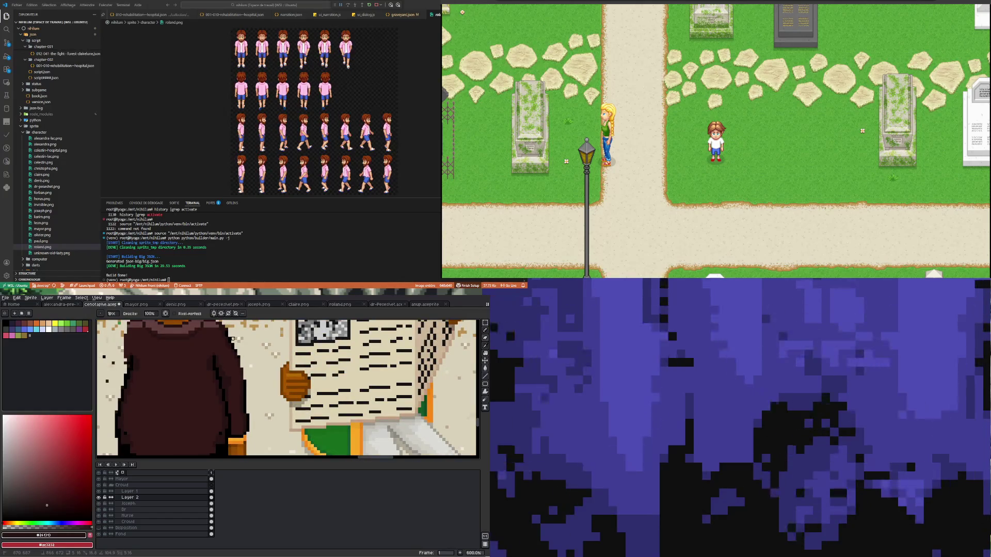
scroll(250, 368, down, 2)
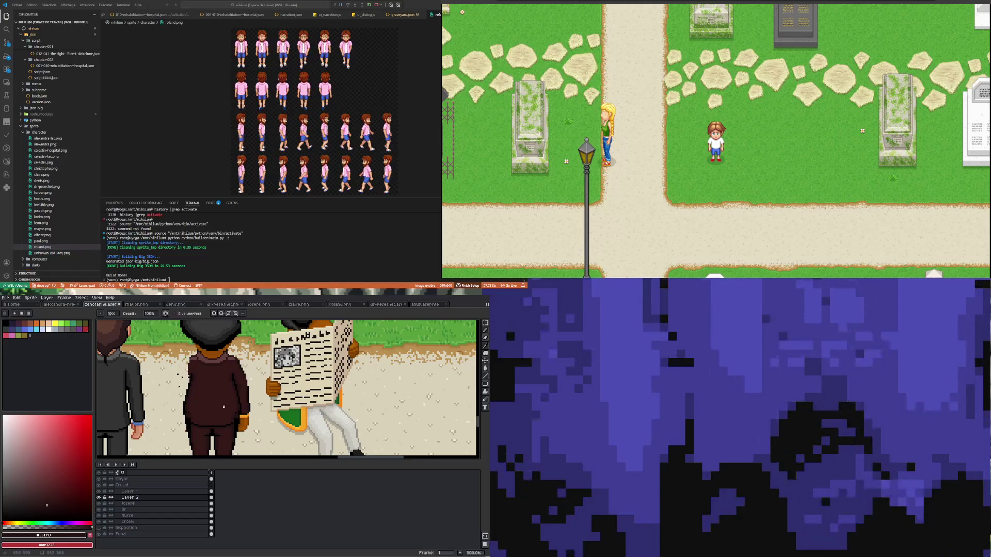
scroll(236, 417, up, 3)
scroll(236, 417, up, 2)
scroll(225, 349, up, 3)
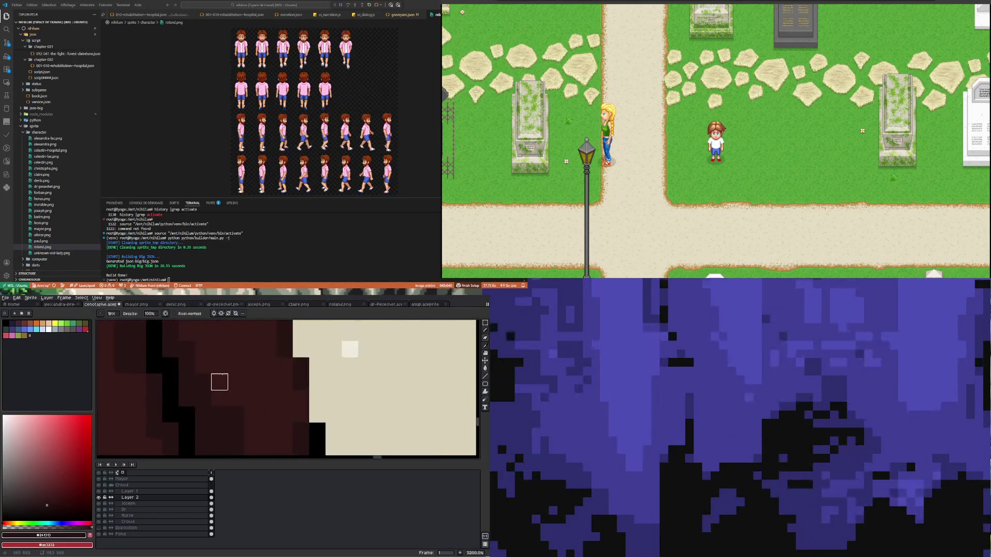
scroll(221, 395, down, 4)
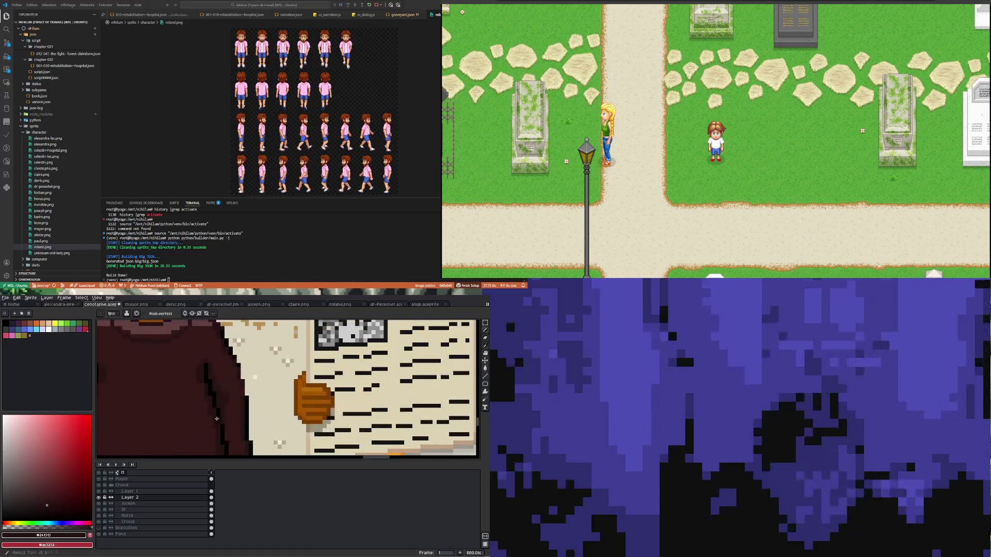
scroll(223, 428, up, 2)
scroll(222, 428, up, 2)
scroll(230, 403, down, 2)
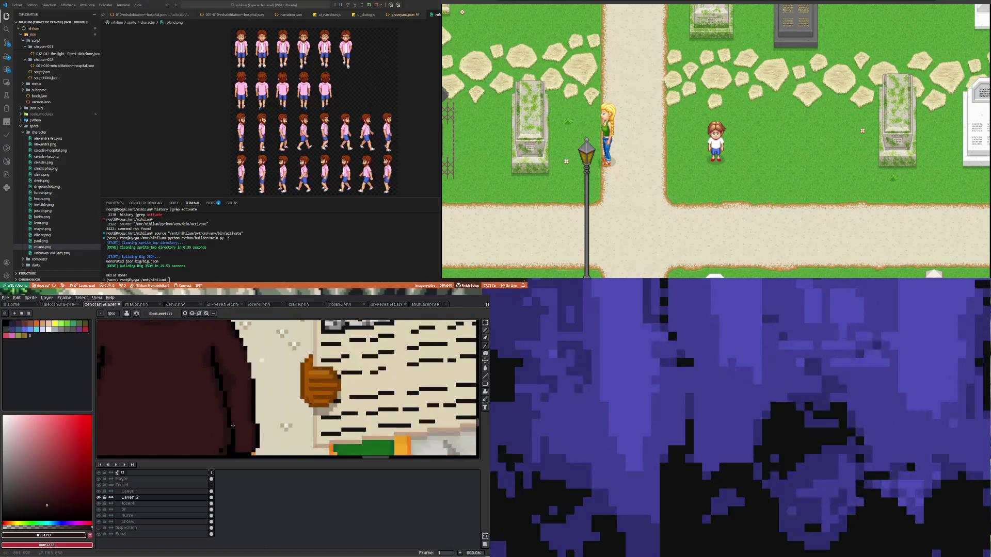
scroll(232, 415, up, 2)
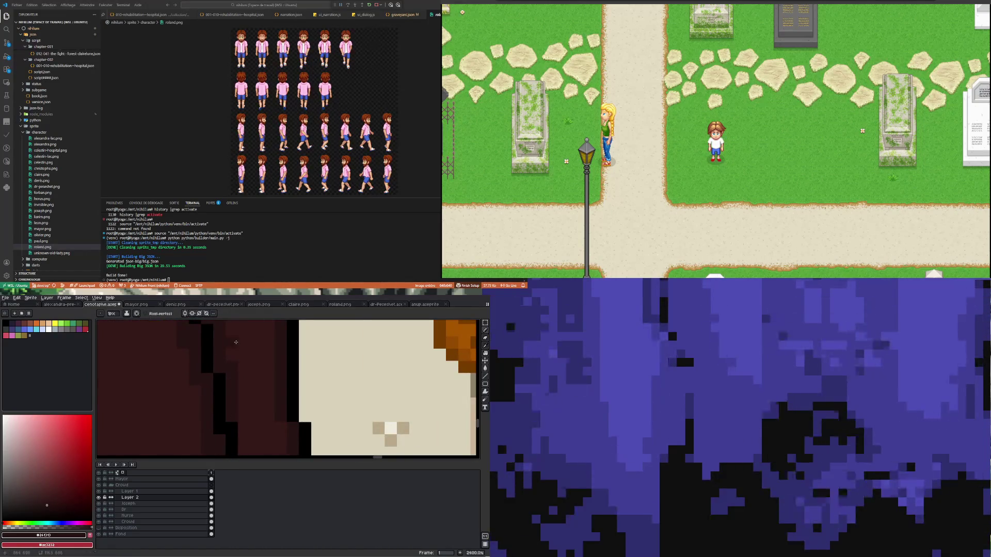
scroll(232, 387, down, 2)
scroll(230, 436, up, 2)
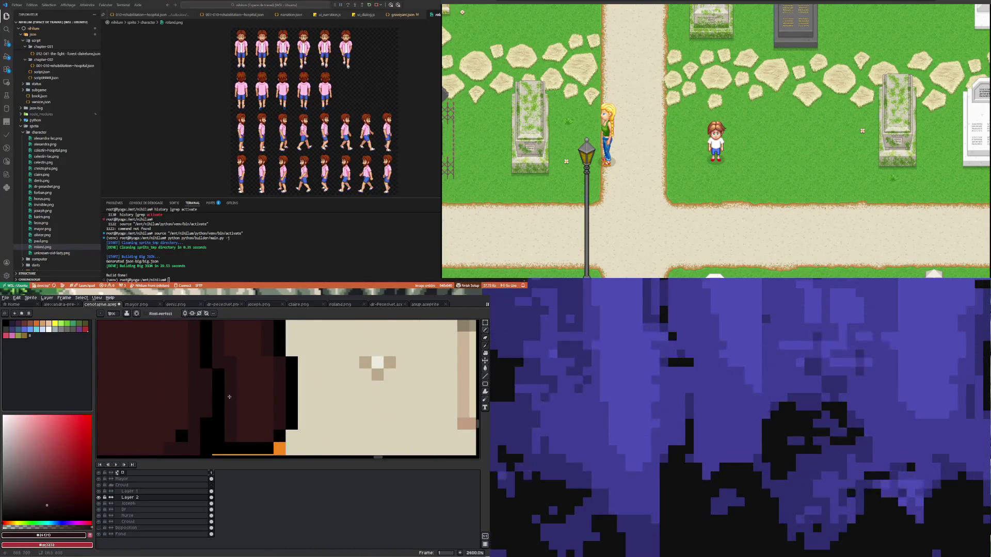
scroll(229, 396, down, 2)
scroll(229, 402, up, 2)
scroll(226, 420, down, 2)
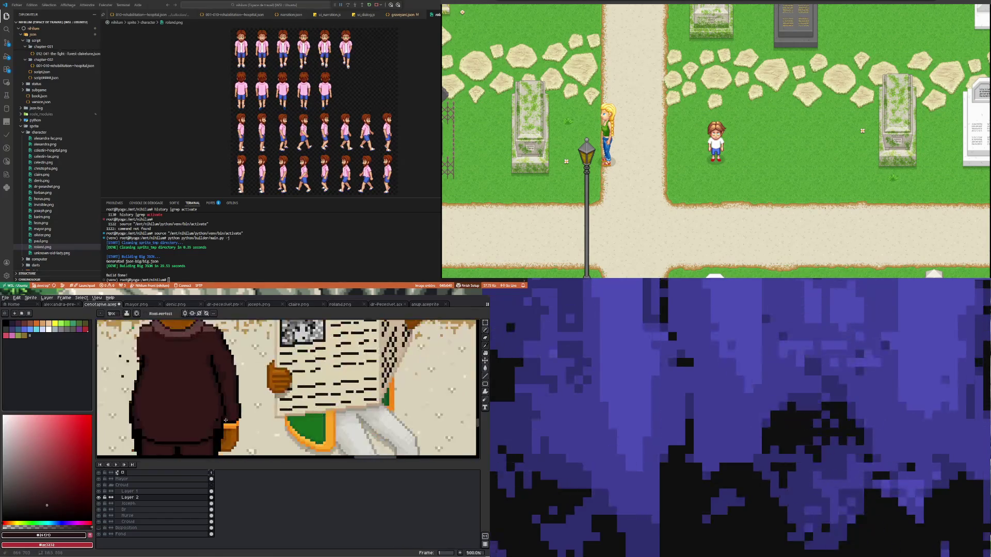
scroll(225, 420, up, 1)
scroll(226, 410, up, 1)
scroll(225, 383, up, 1)
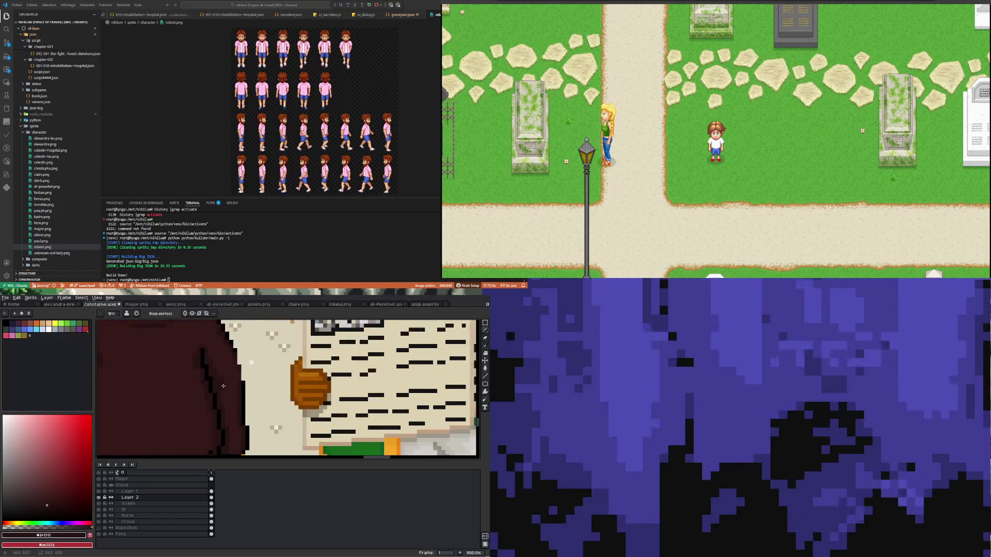
scroll(211, 369, up, 1)
scroll(244, 390, down, 2)
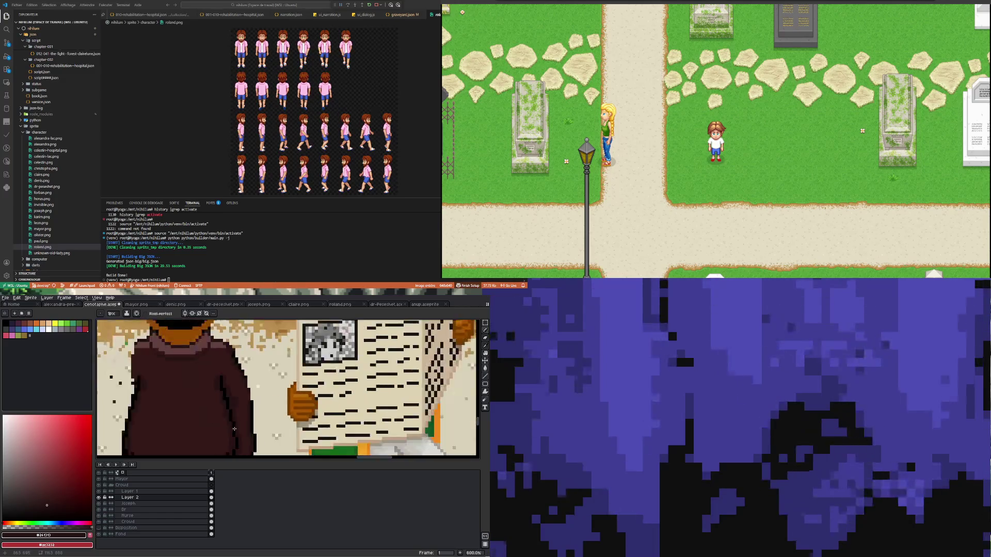
scroll(244, 417, up, 2)
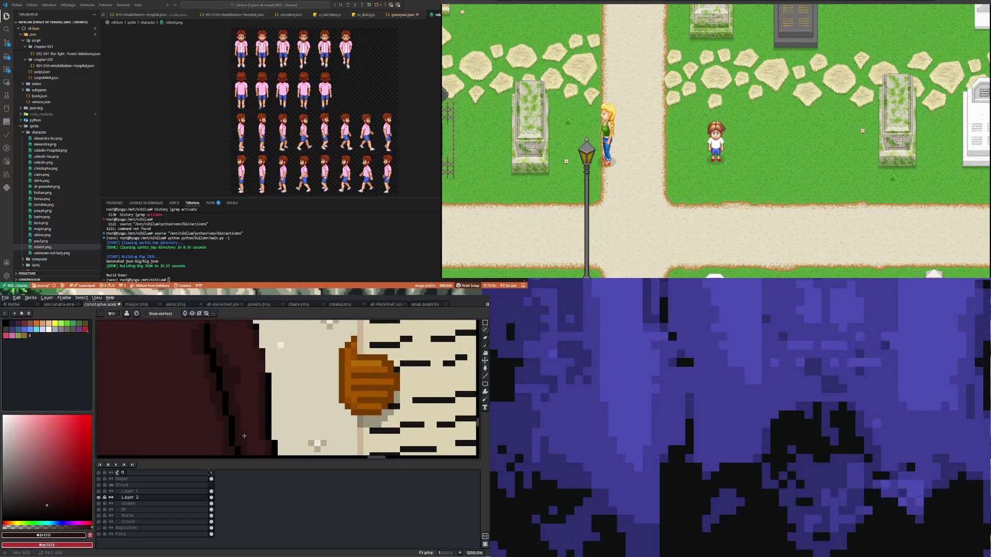
scroll(244, 391, up, 1)
key(i)
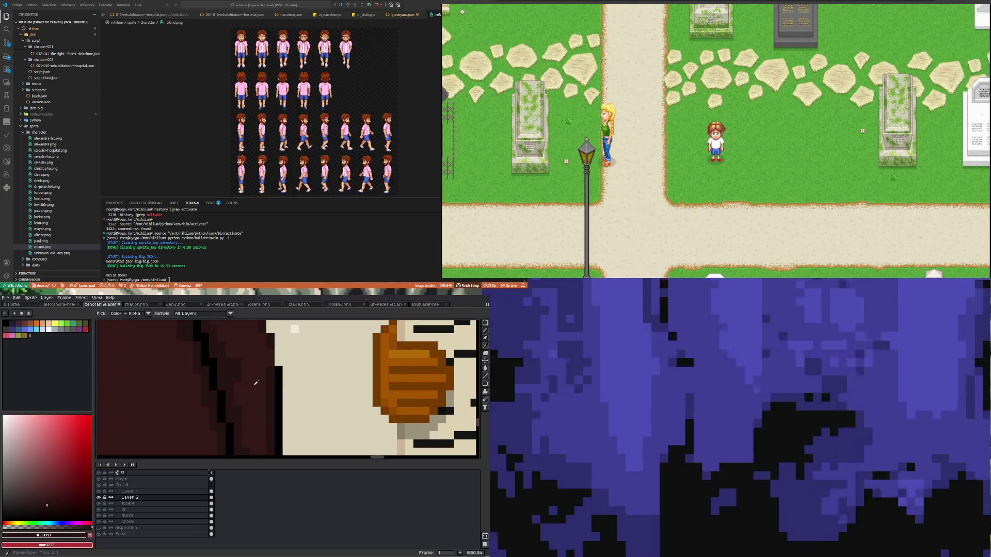
key(b)
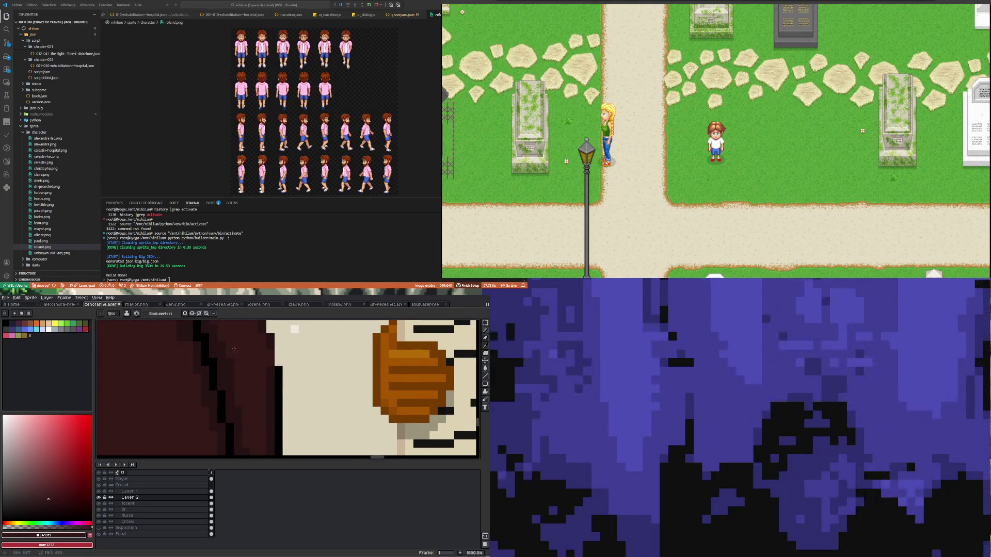
scroll(242, 397, down, 3)
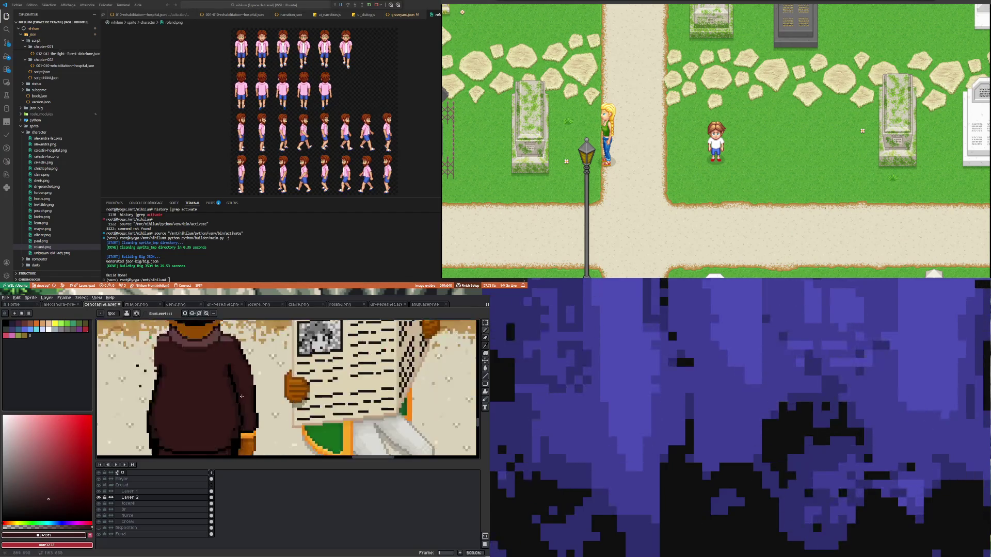
scroll(226, 408, up, 2)
scroll(226, 408, up, 1)
key(i)
click(259, 396)
key(b)
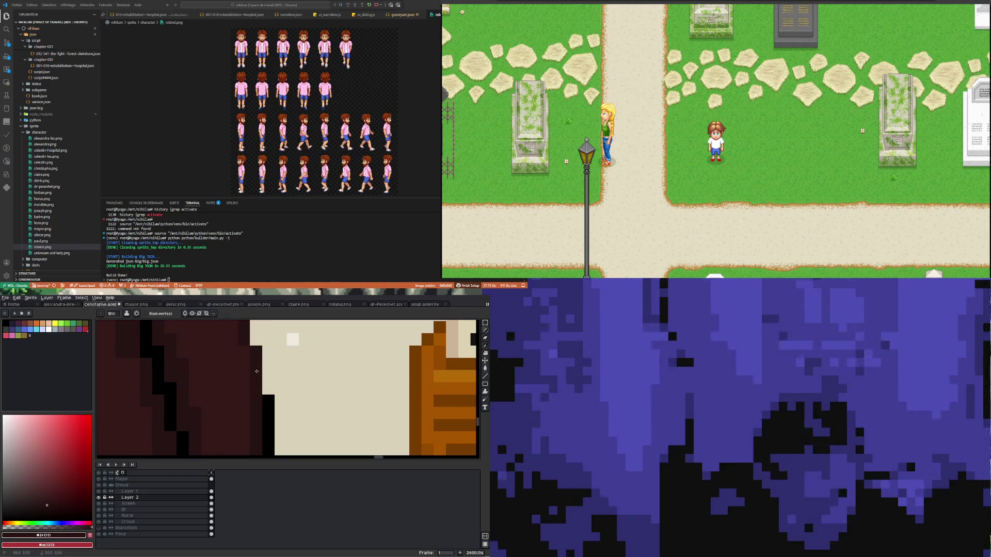
scroll(251, 396, down, 3)
scroll(237, 380, up, 2)
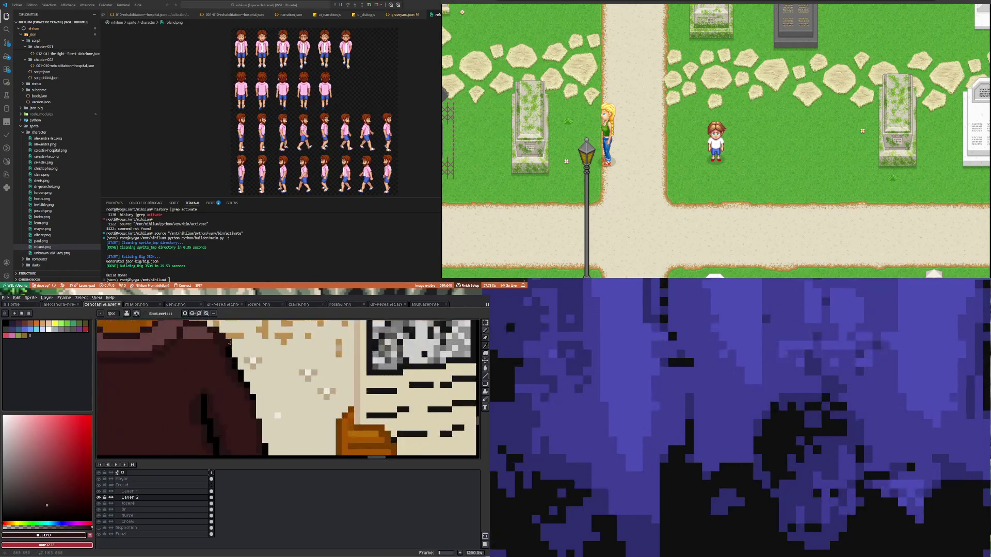
scroll(226, 361, up, 1)
scroll(227, 395, up, 1)
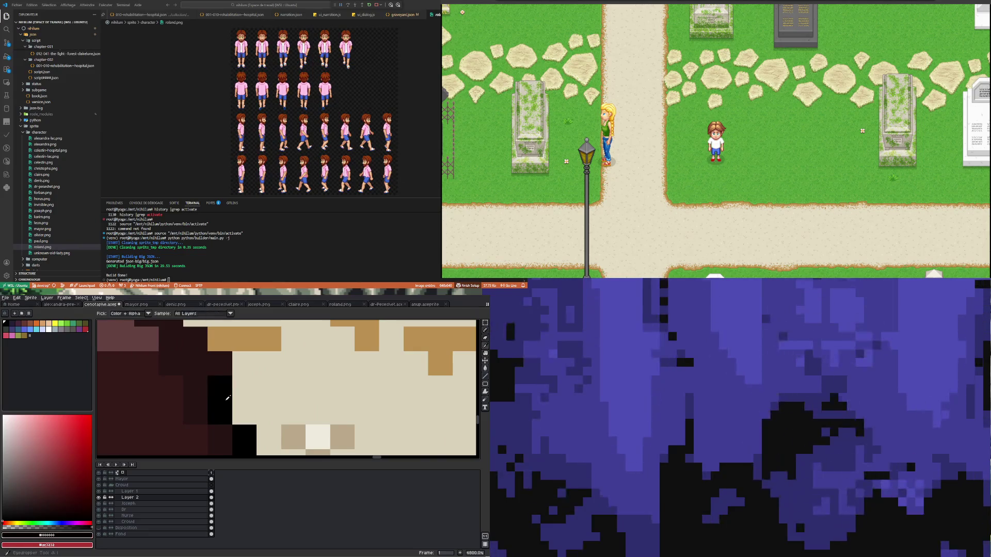
scroll(217, 380, down, 1)
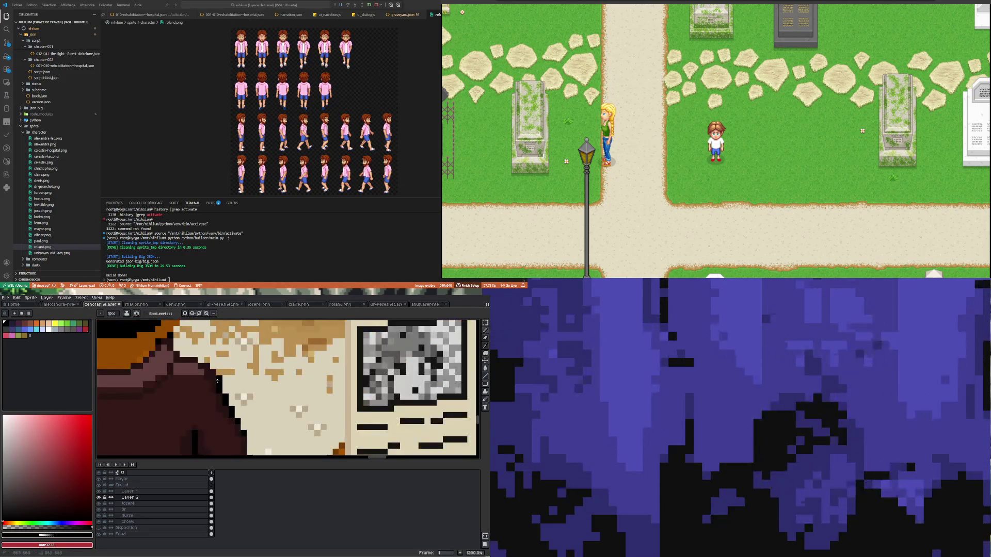
scroll(220, 378, down, 2)
scroll(224, 387, up, 2)
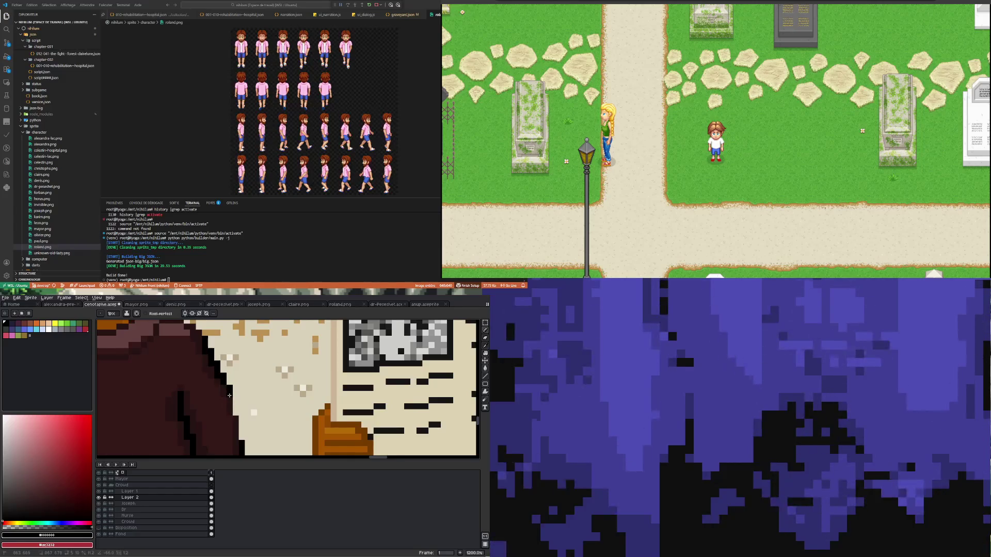
scroll(230, 412, down, 2)
scroll(244, 409, up, 2)
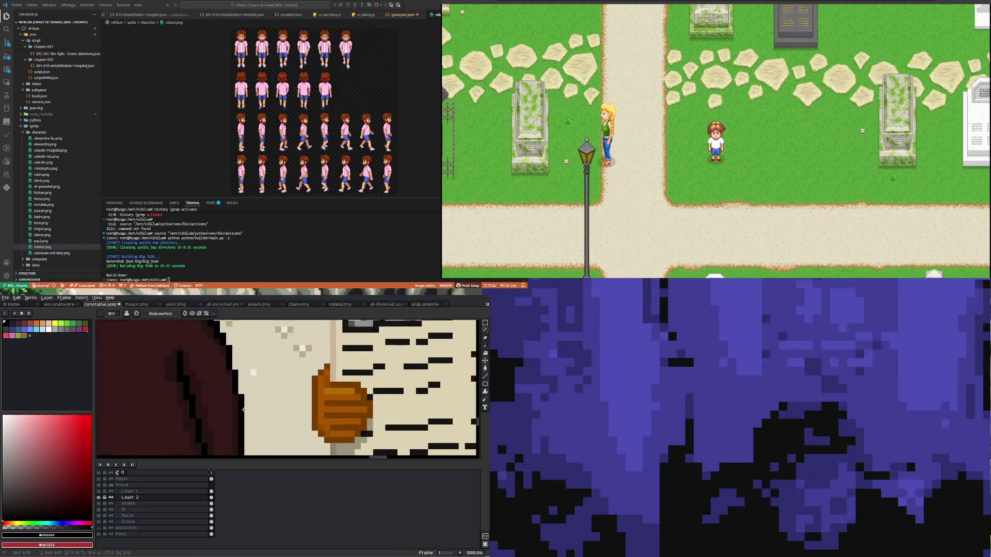
scroll(242, 423, down, 3)
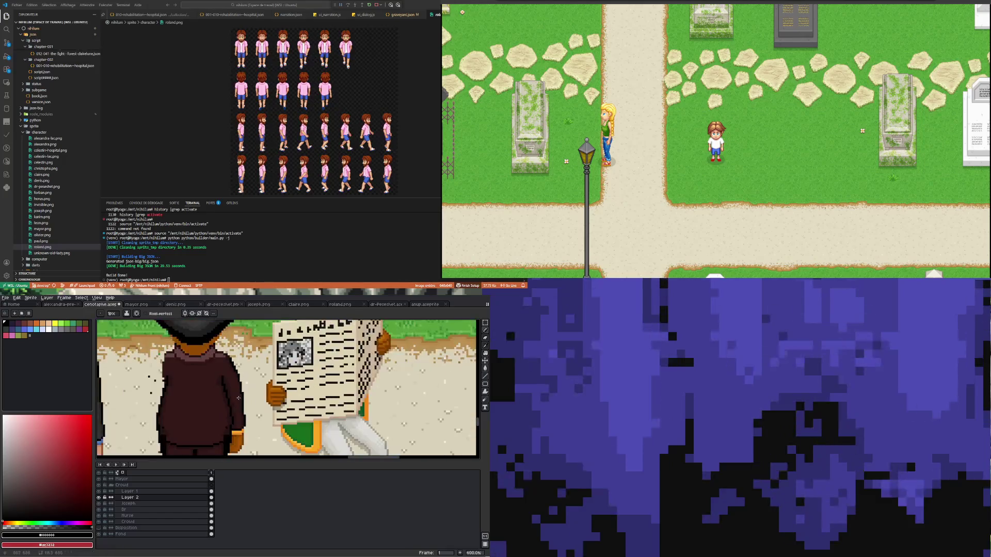
scroll(239, 424, up, 3)
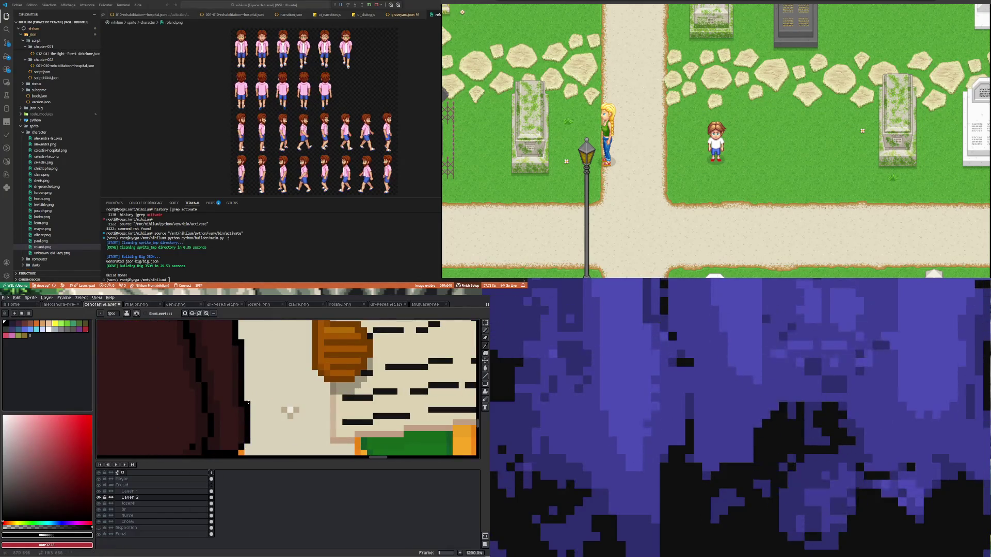
scroll(248, 402, down, 3)
scroll(225, 383, up, 3)
scroll(218, 378, up, 1)
scroll(219, 379, up, 1)
scroll(221, 387, down, 3)
scroll(227, 408, up, 3)
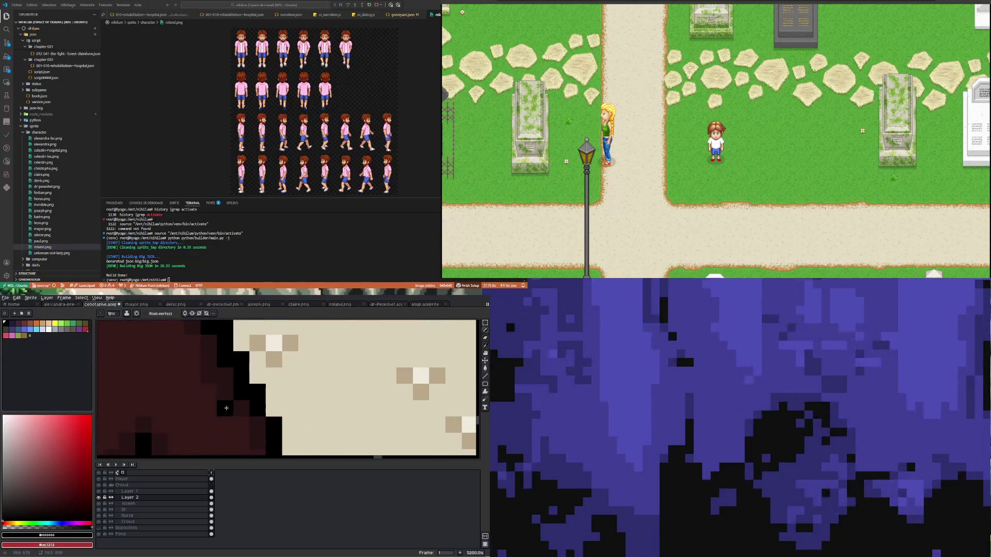
Step: Sample the dark red coat colour and shade the coat edge toward the gloved hand
key(i)
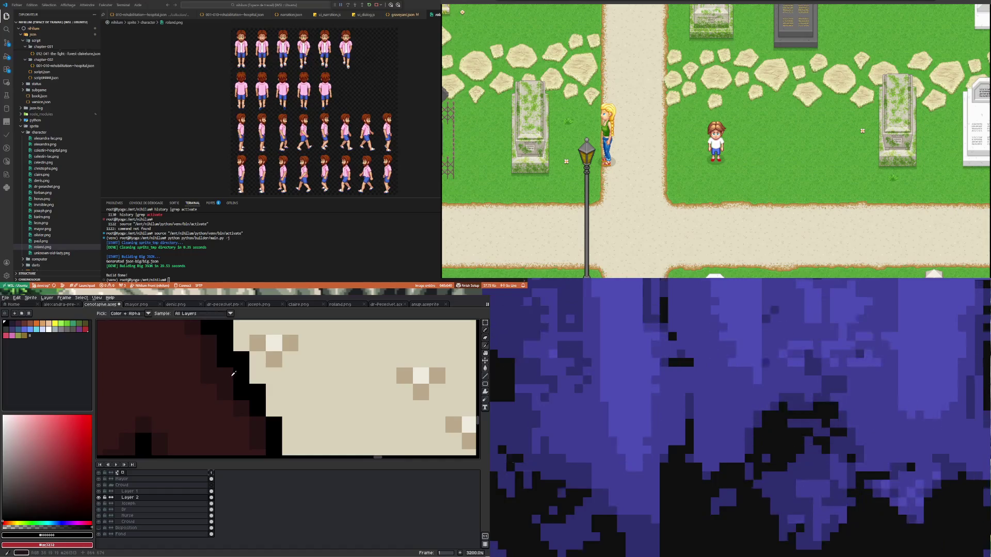
click(233, 373)
key(b)
click(236, 392)
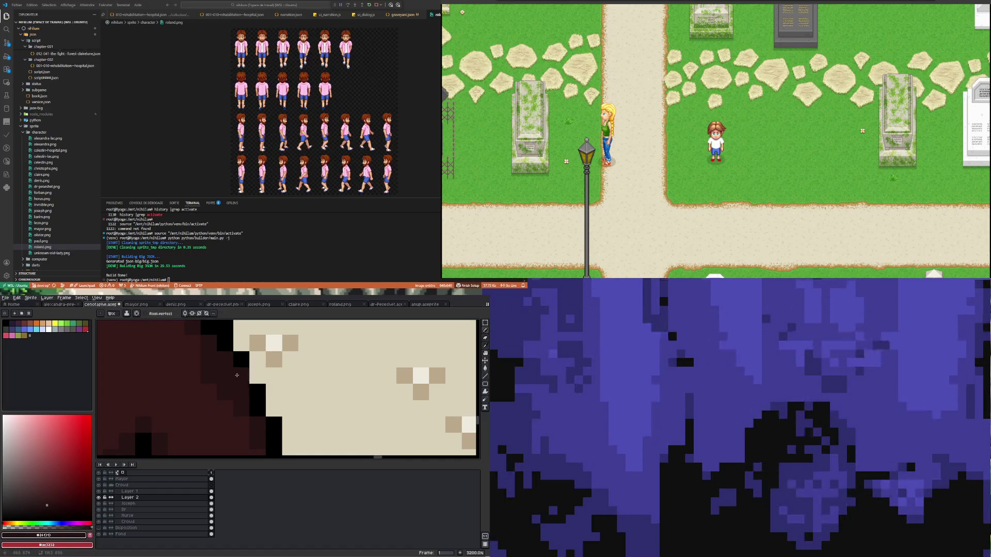
scroll(237, 375, down, 2)
scroll(228, 365, up, 2)
scroll(225, 362, down, 2)
scroll(224, 352, up, 1)
scroll(225, 349, up, 1)
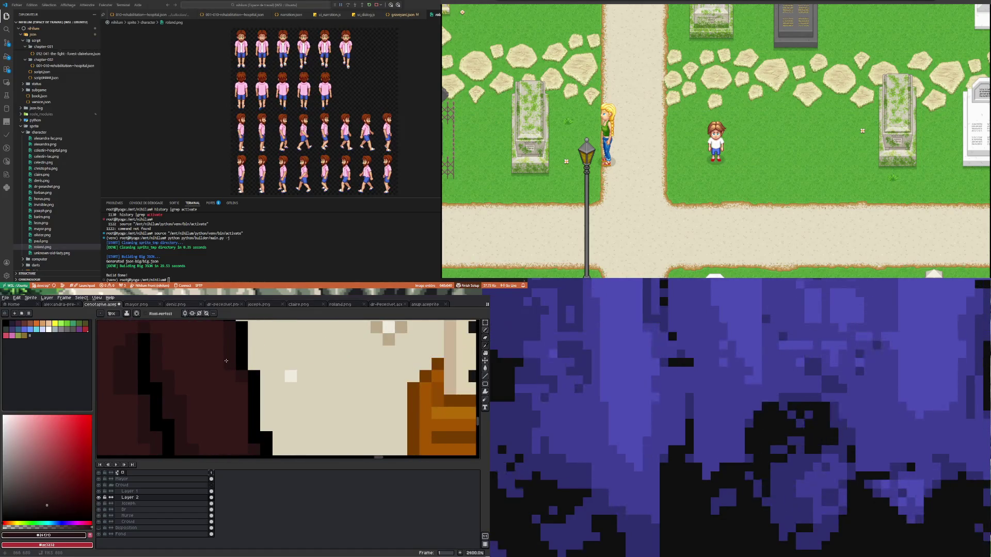
scroll(242, 425, down, 2)
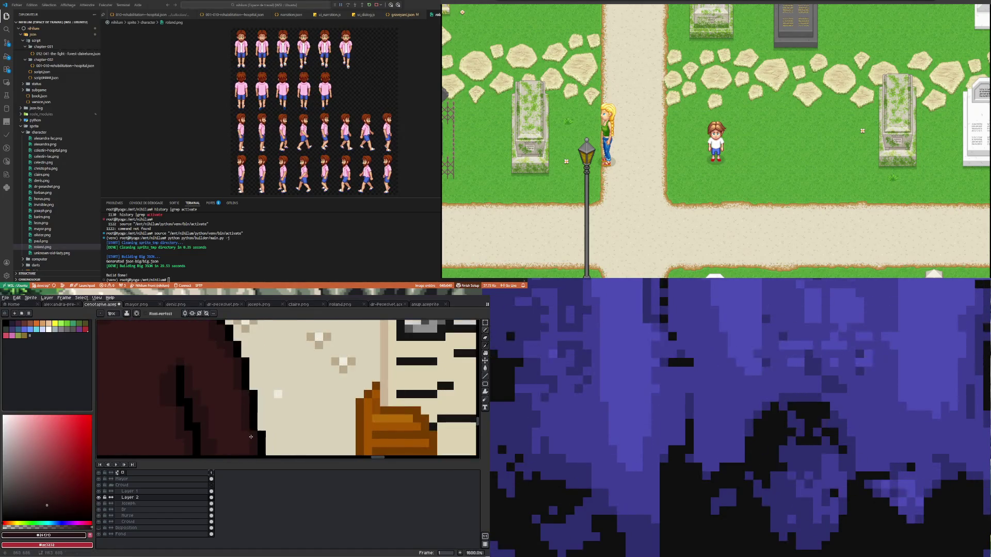
scroll(256, 418, down, 3)
scroll(258, 443, up, 2)
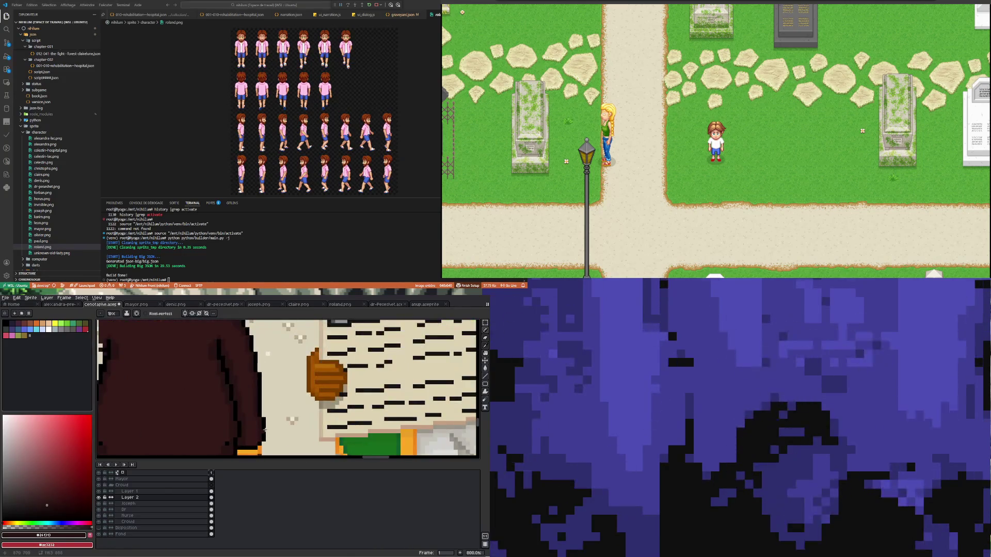
scroll(257, 443, down, 1)
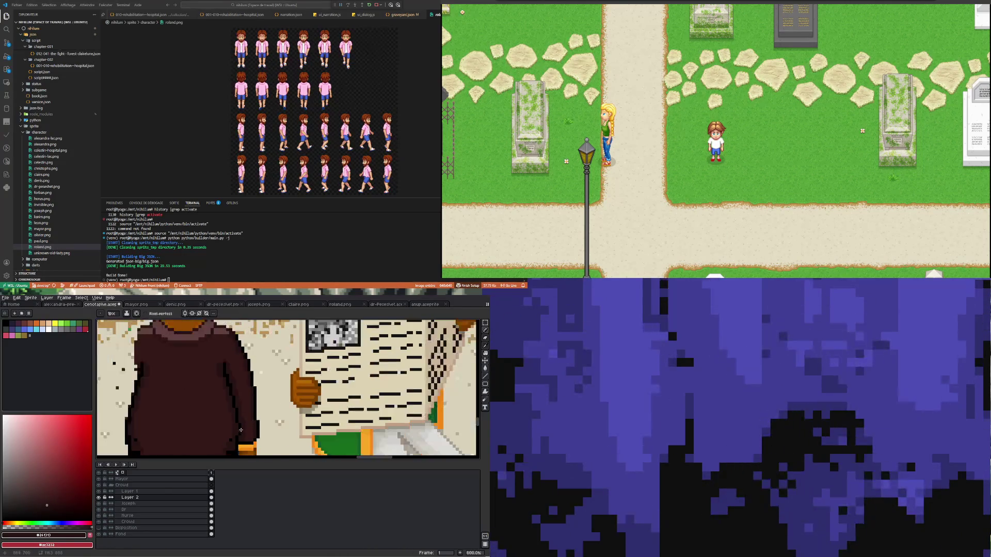
scroll(227, 364, up, 3)
scroll(229, 375, down, 2)
scroll(232, 387, up, 3)
scroll(232, 398, up, 1)
scroll(233, 403, up, 1)
key(i)
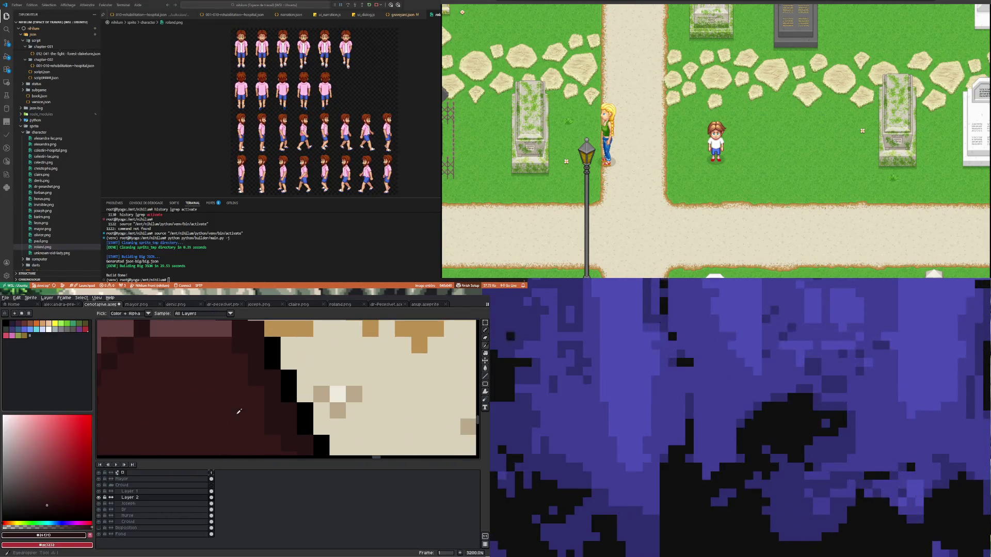
key(b)
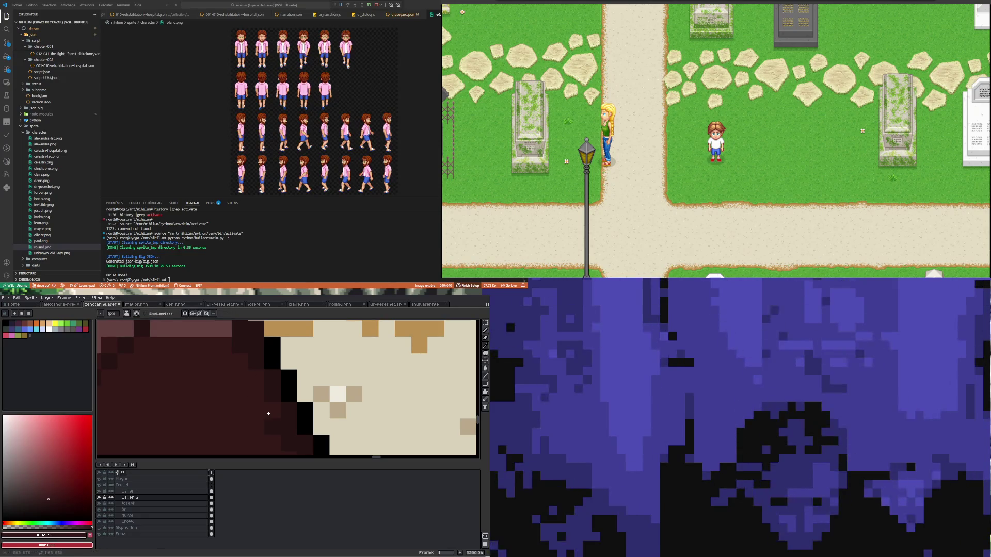
scroll(260, 411, down, 3)
scroll(248, 404, up, 2)
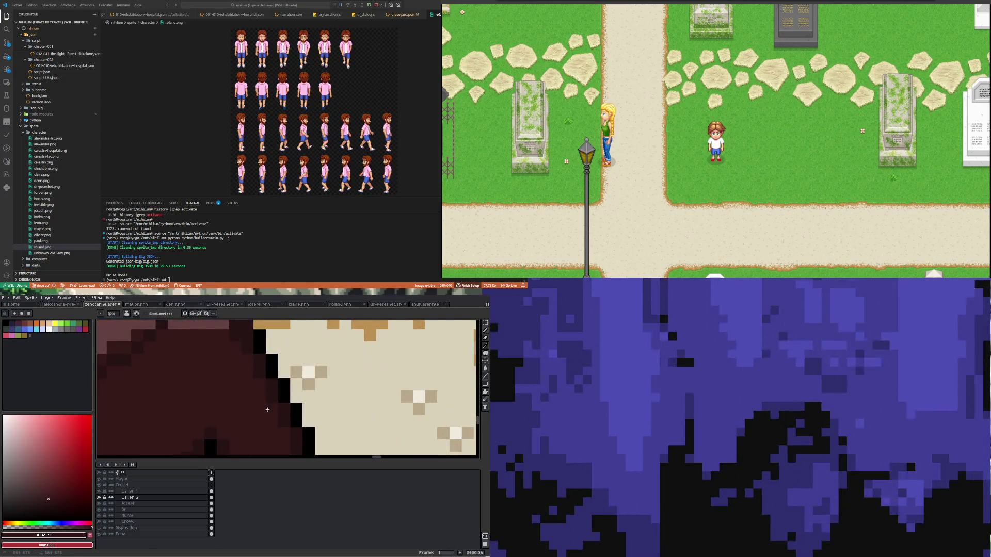
scroll(238, 398, down, 4)
scroll(241, 398, up, 4)
scroll(309, 398, down, 4)
scroll(297, 437, up, 4)
scroll(297, 437, down, 4)
scroll(264, 426, up, 4)
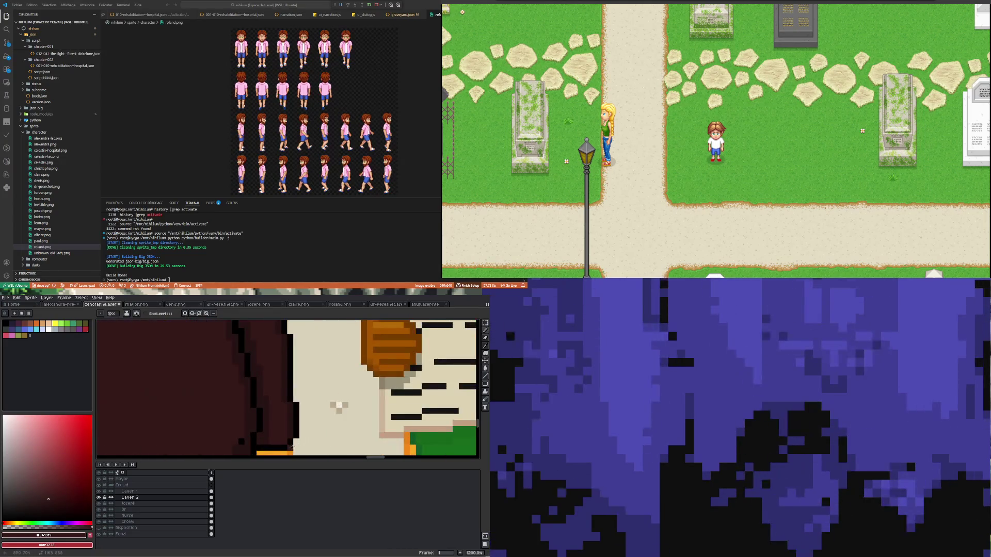
scroll(256, 423, down, 1)
scroll(256, 424, down, 1)
scroll(243, 449, down, 1)
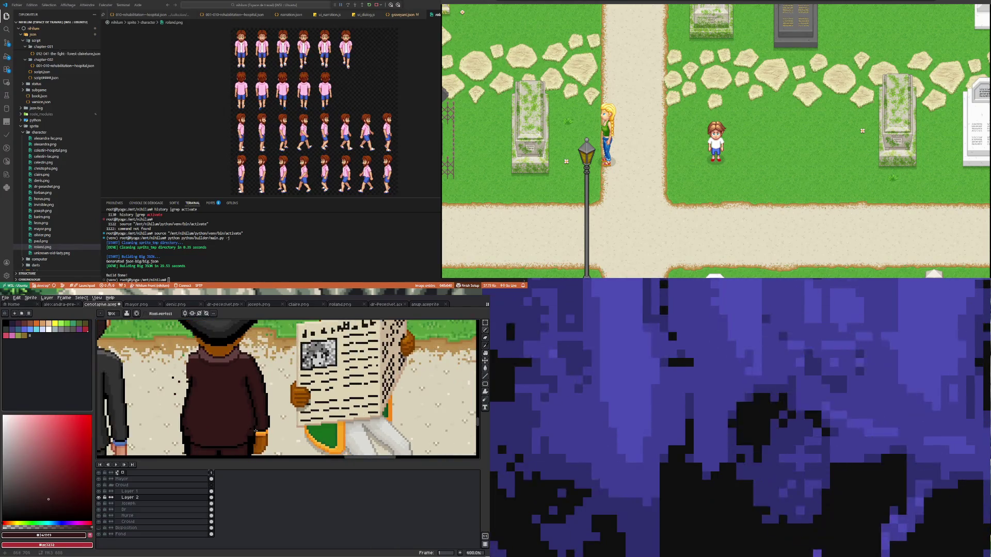
scroll(243, 448, down, 2)
scroll(241, 410, up, 1)
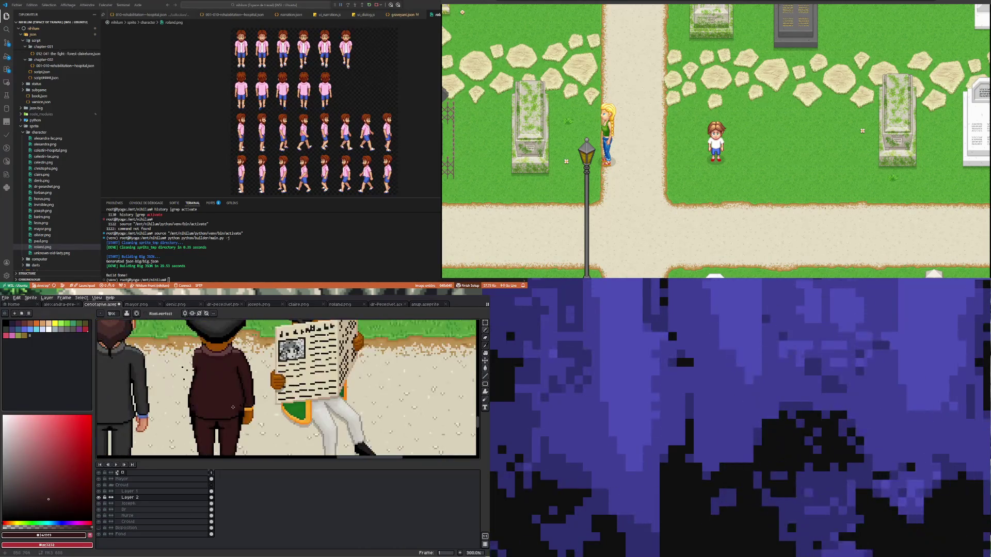
scroll(243, 409, up, 2)
scroll(248, 413, up, 1)
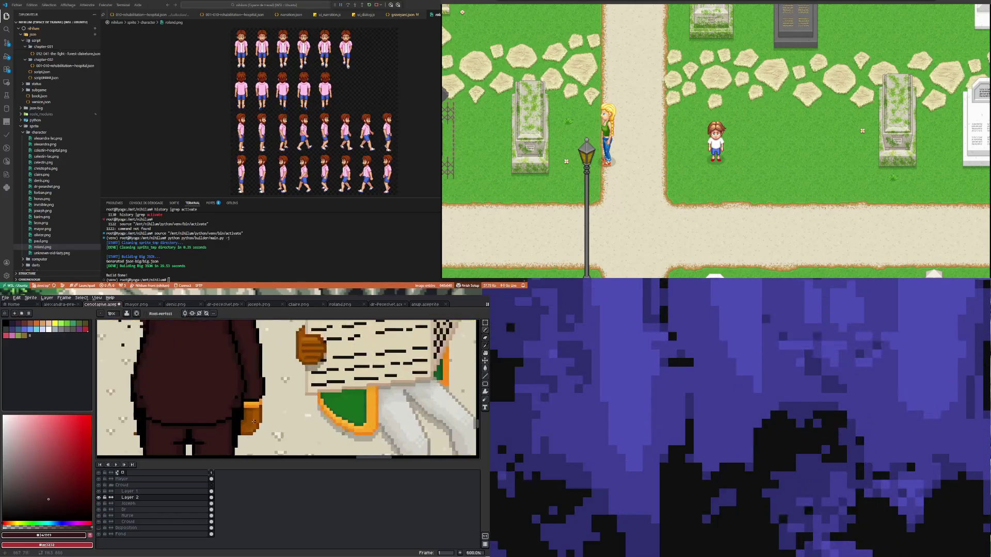
scroll(252, 416, up, 1)
scroll(252, 417, up, 1)
scroll(248, 422, up, 1)
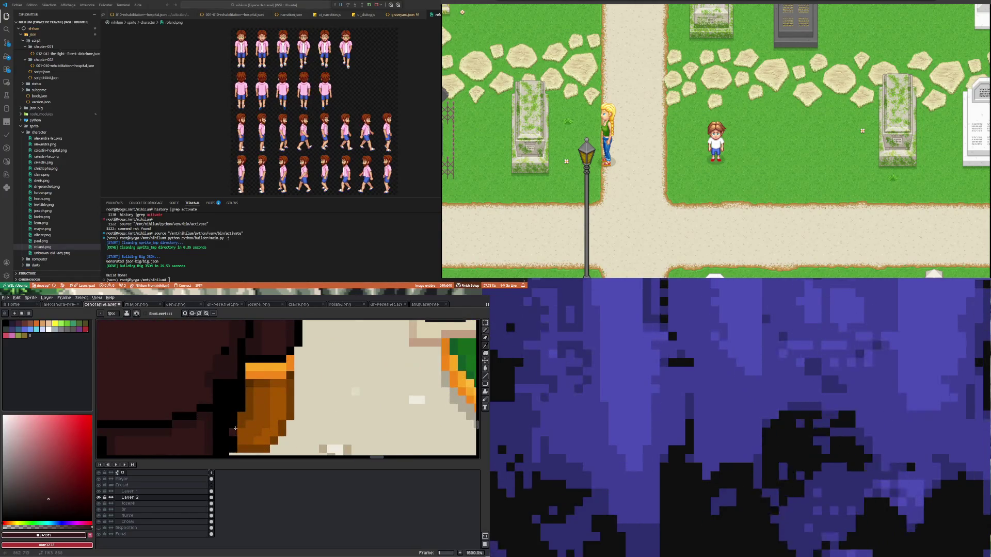
scroll(234, 437, down, 3)
scroll(234, 434, up, 2)
scroll(232, 428, up, 3)
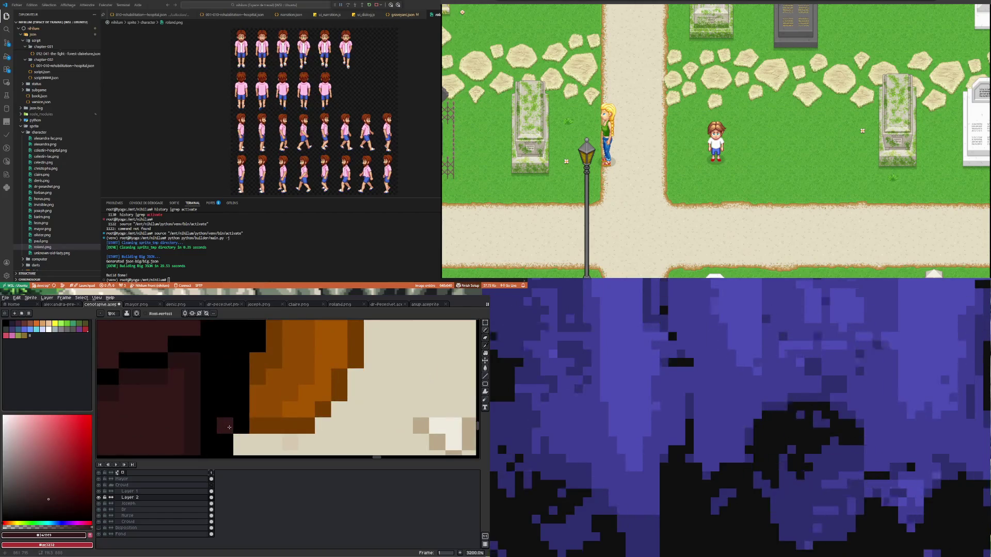
key(i)
alt+click(208, 427)
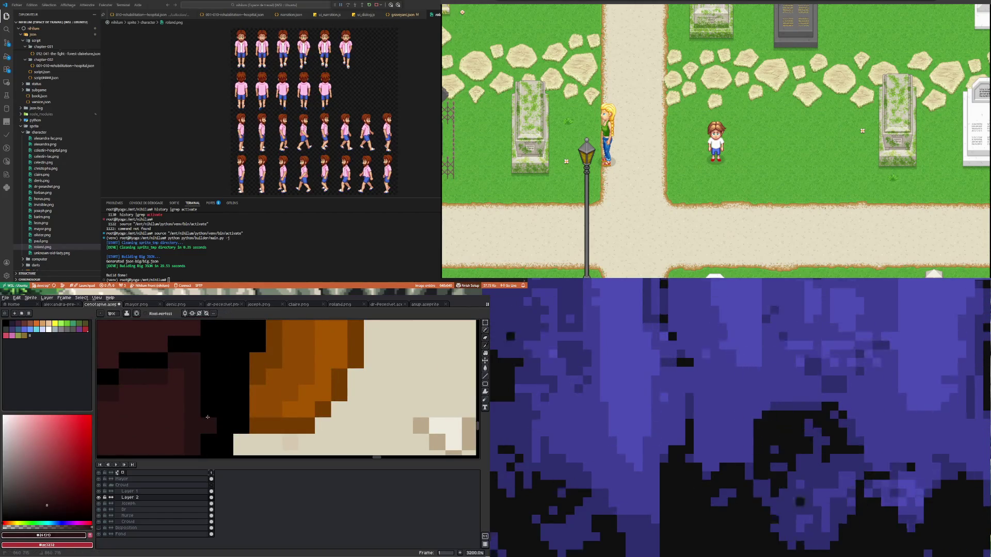
scroll(204, 372, down, 5)
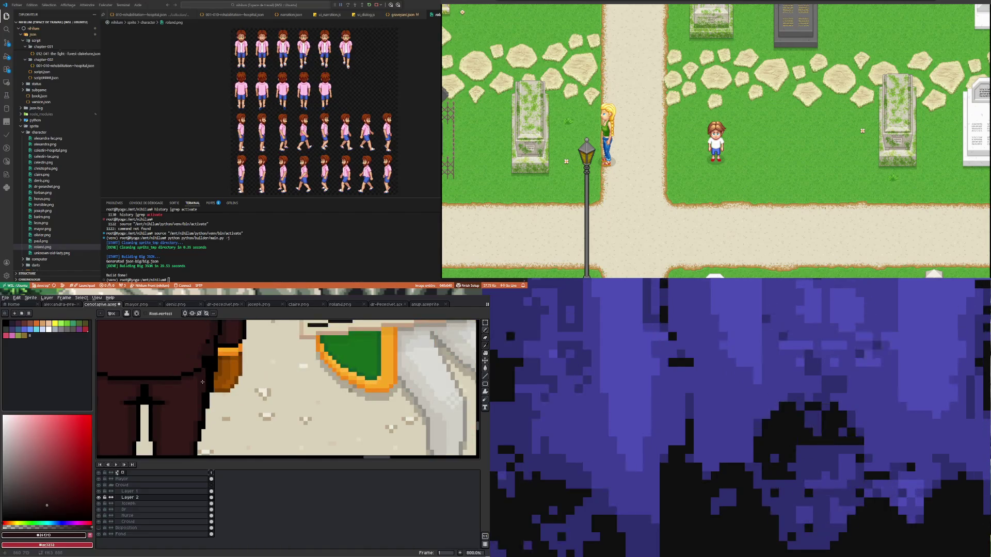
scroll(201, 389, down, 1)
scroll(202, 390, up, 5)
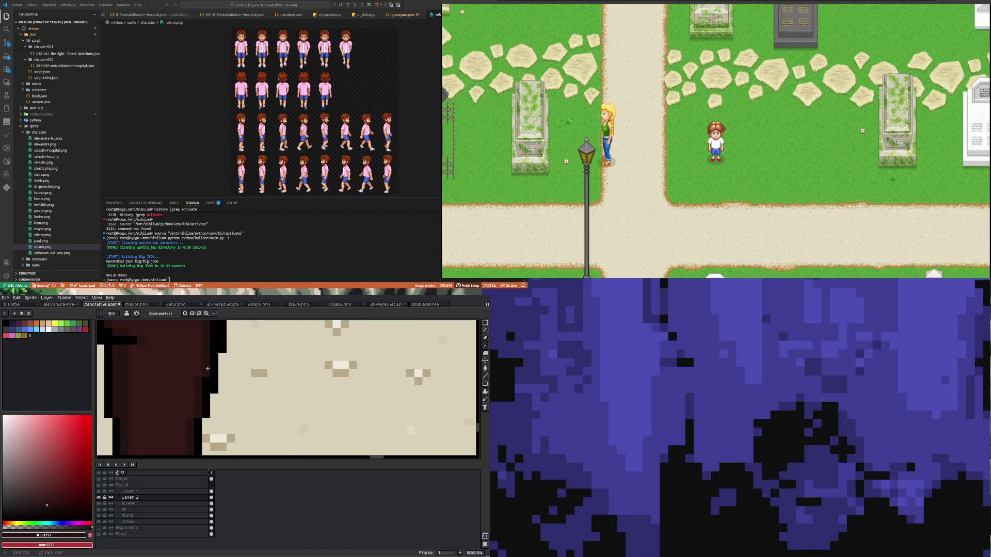
scroll(203, 379, down, 5)
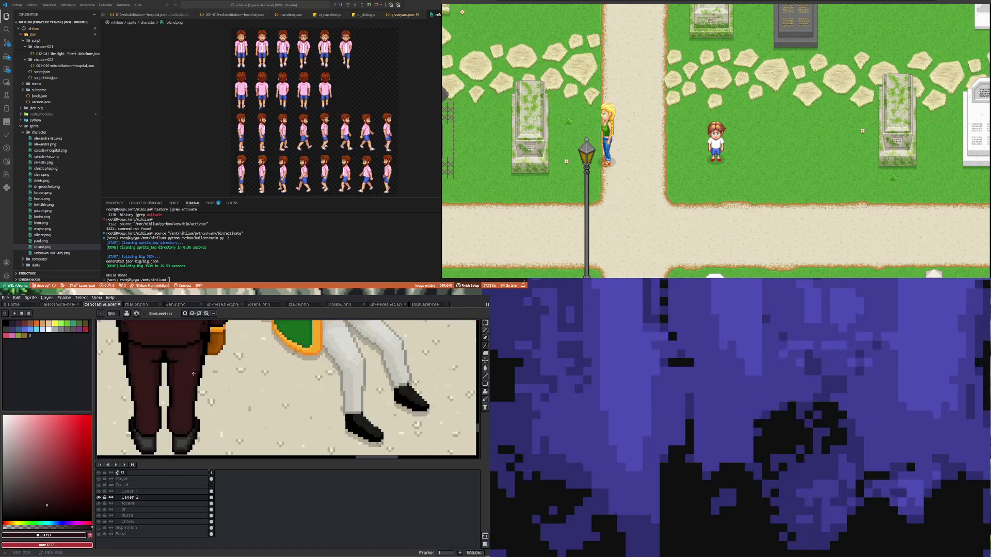
scroll(208, 334, up, 5)
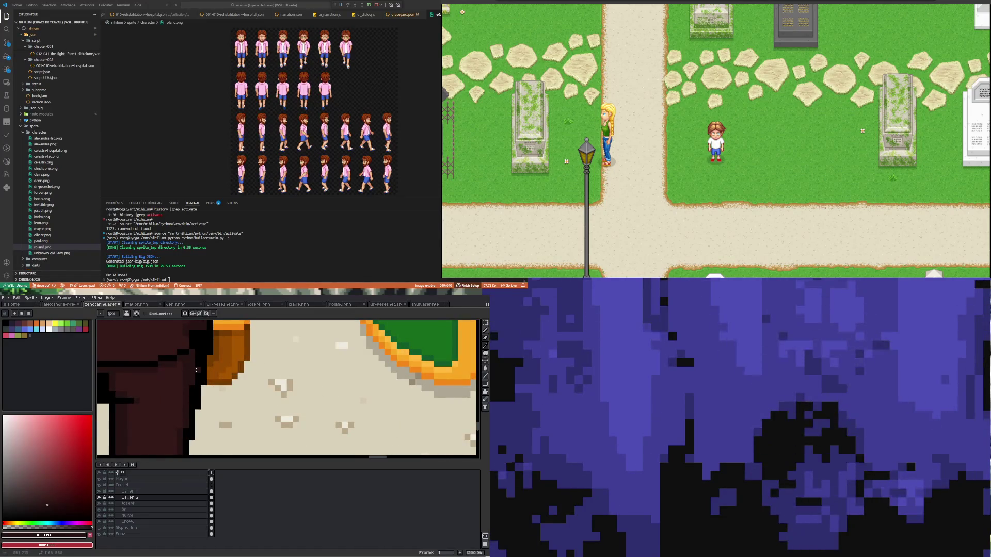
scroll(192, 384, down, 1)
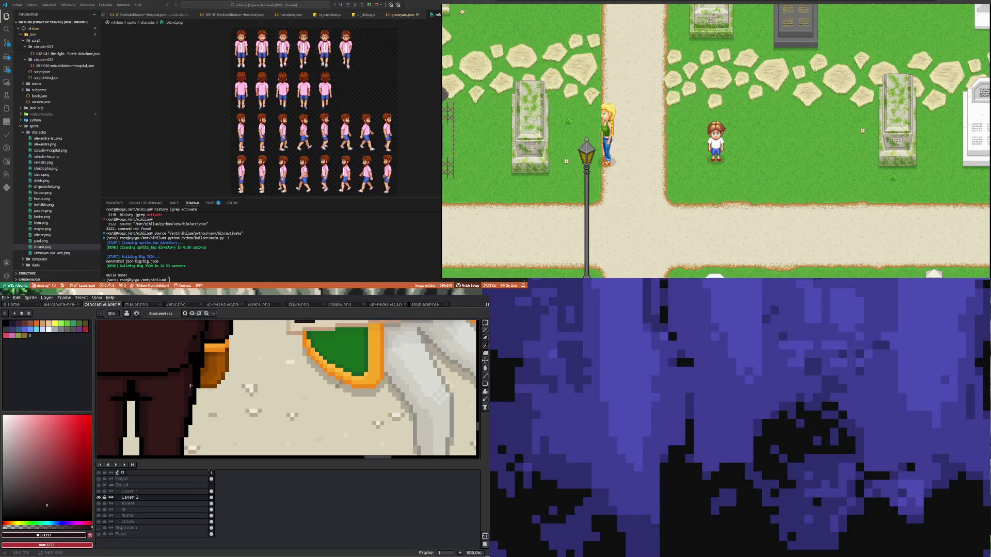
scroll(192, 399, up, 2)
drag(193, 400, 192, 373)
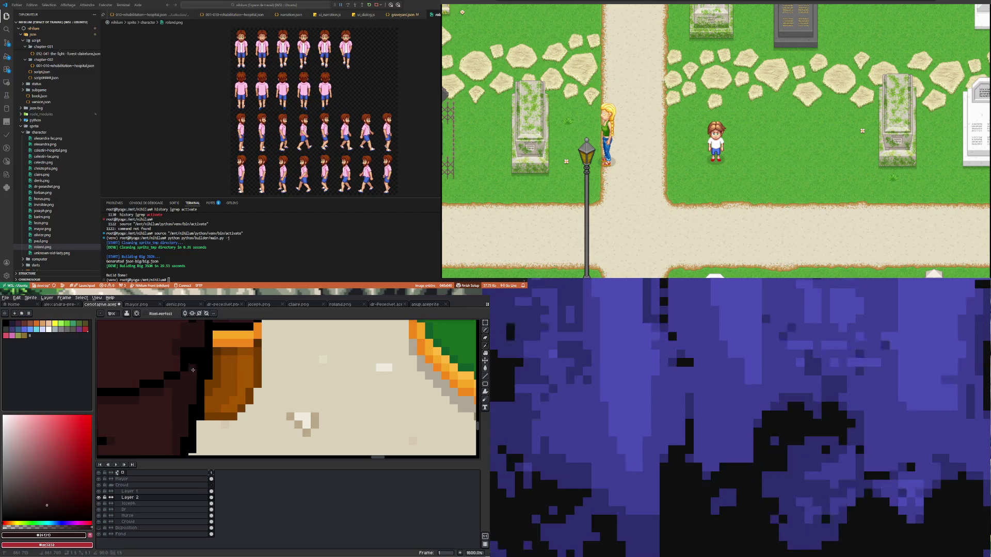
scroll(185, 402, down, 2)
scroll(187, 385, up, 4)
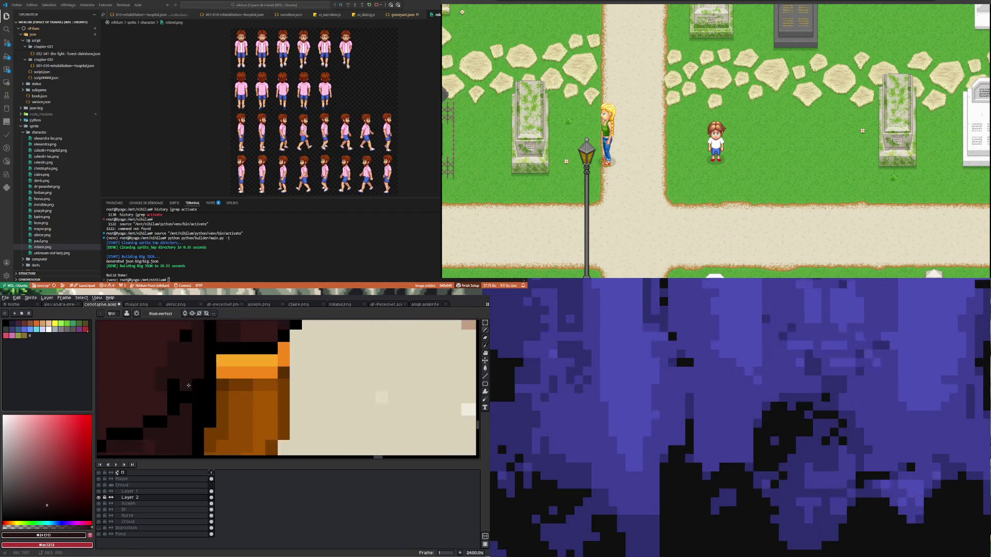
scroll(195, 391, down, 4)
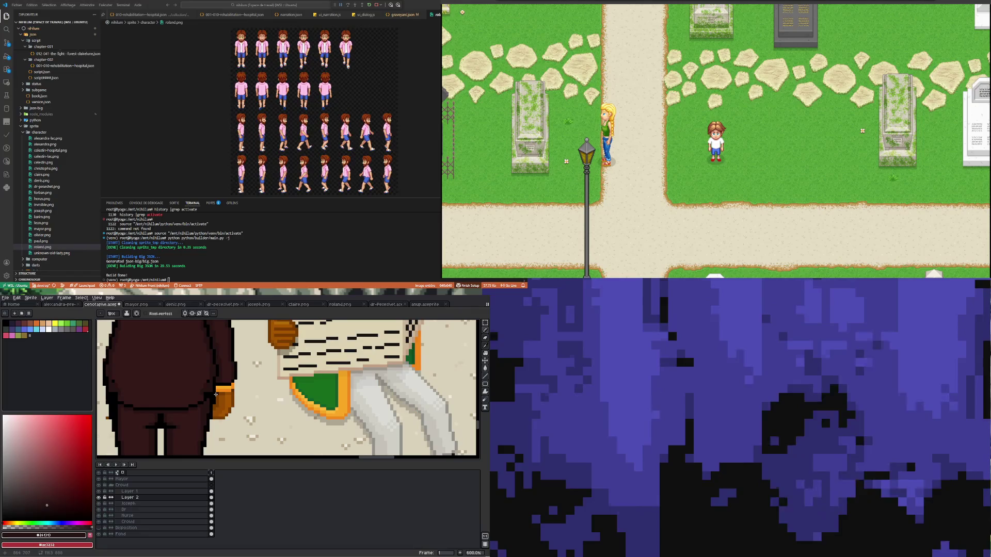
scroll(184, 400, up, 3)
scroll(184, 399, up, 2)
key(i)
click(189, 390)
click(174, 362)
key(b)
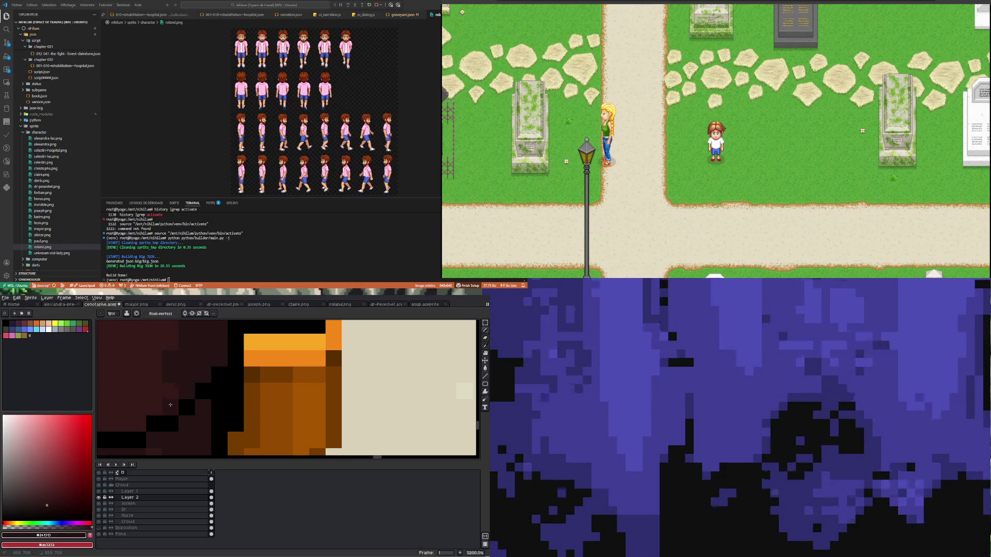
scroll(169, 407, down, 3)
scroll(172, 404, down, 1)
scroll(173, 402, down, 1)
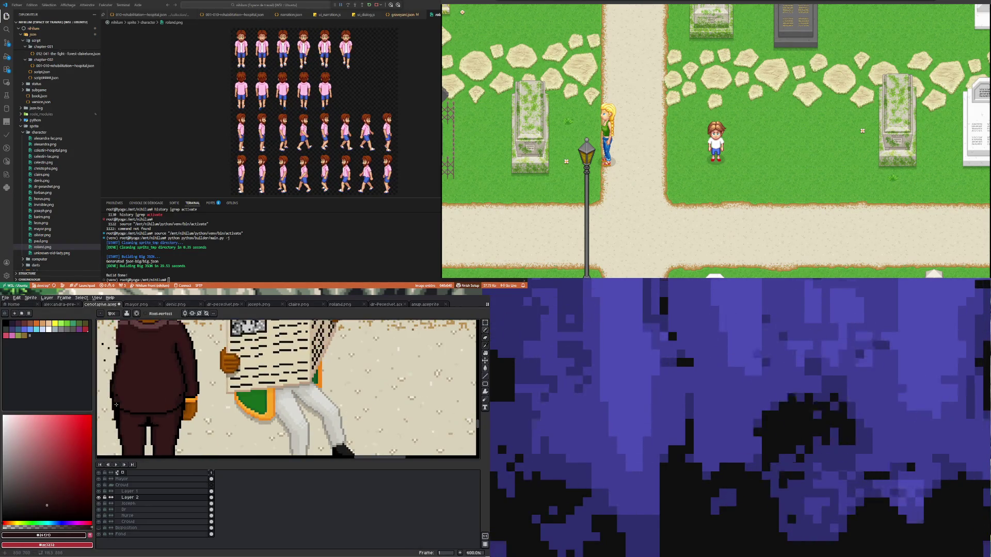
scroll(116, 403, up, 2)
scroll(202, 377, up, 1)
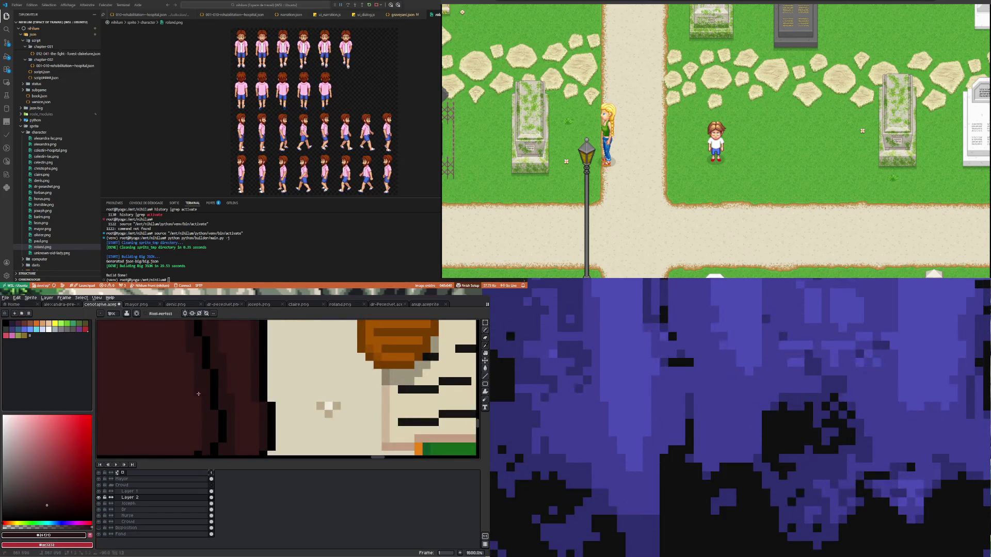
scroll(202, 426, down, 2)
scroll(208, 422, up, 2)
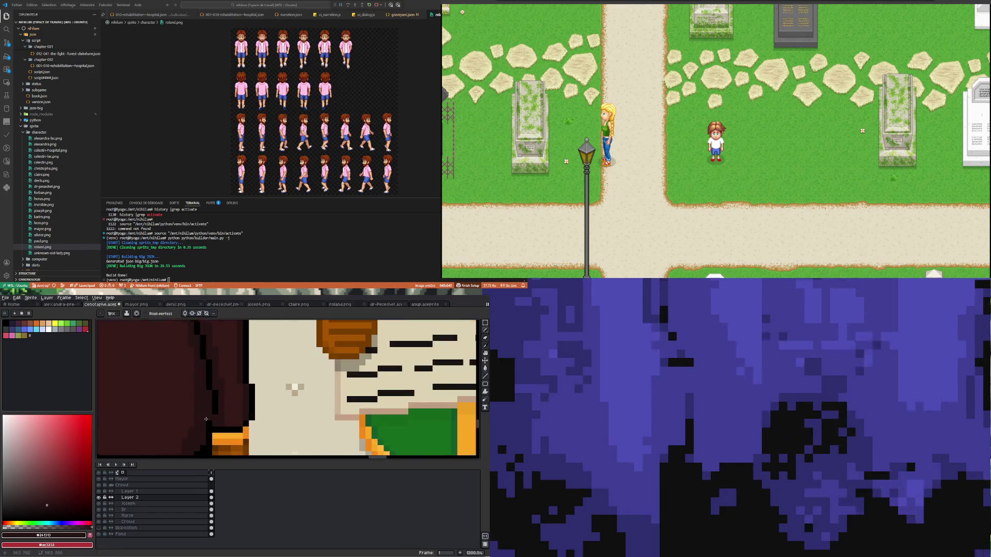
scroll(214, 417, up, 1)
scroll(251, 393, down, 2)
scroll(244, 393, up, 1)
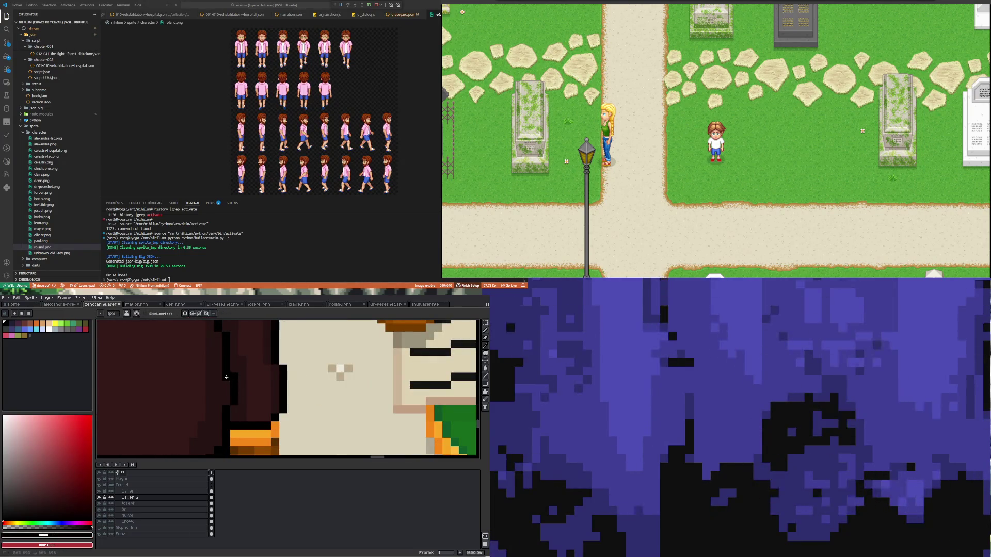
alt+click(235, 364)
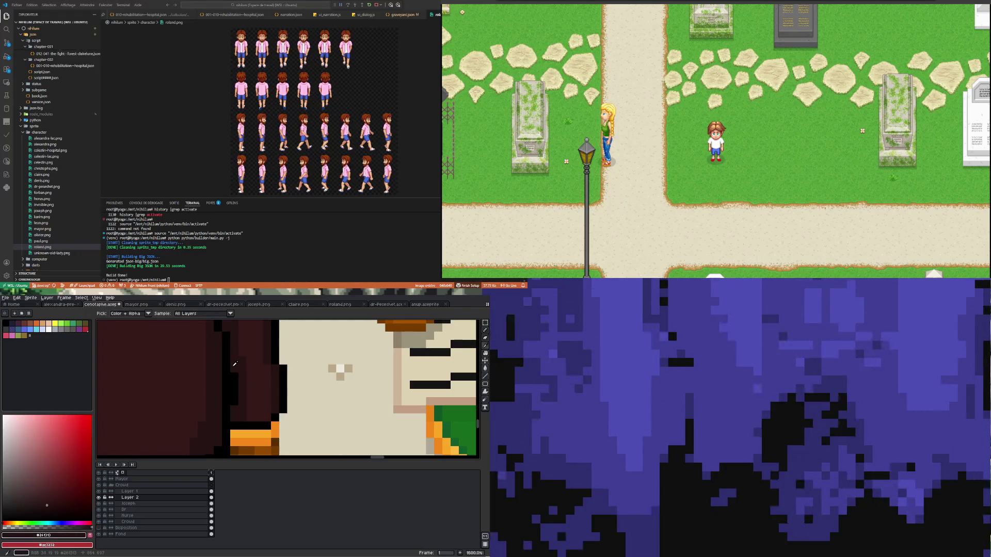
scroll(231, 408, down, 2)
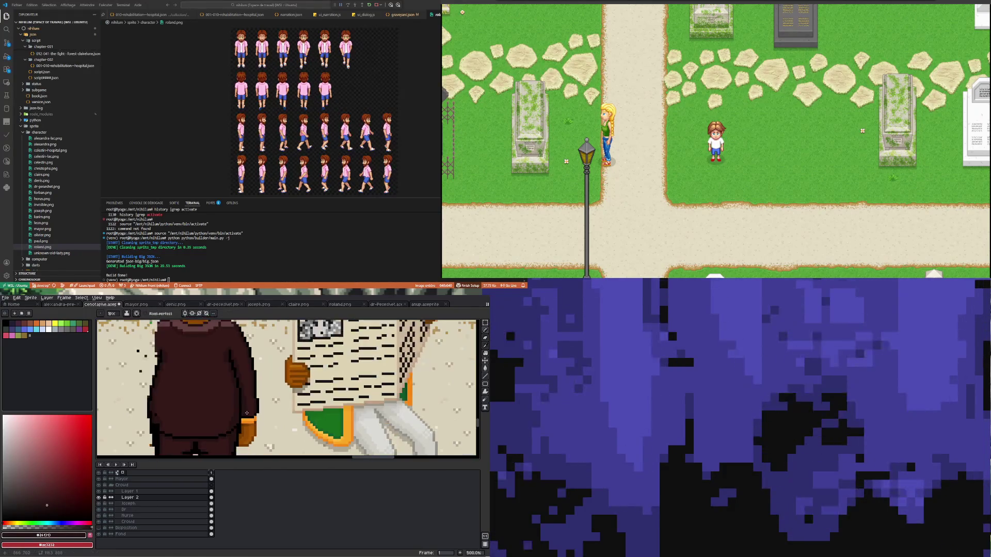
scroll(239, 406, up, 1)
scroll(248, 405, up, 1)
scroll(248, 406, up, 1)
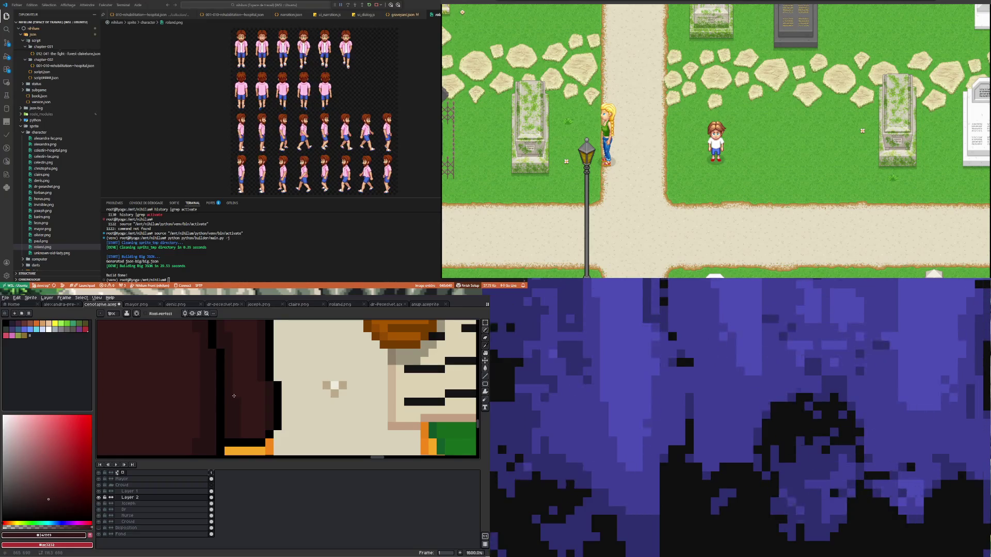
scroll(236, 436, down, 3)
scroll(233, 394, down, 1)
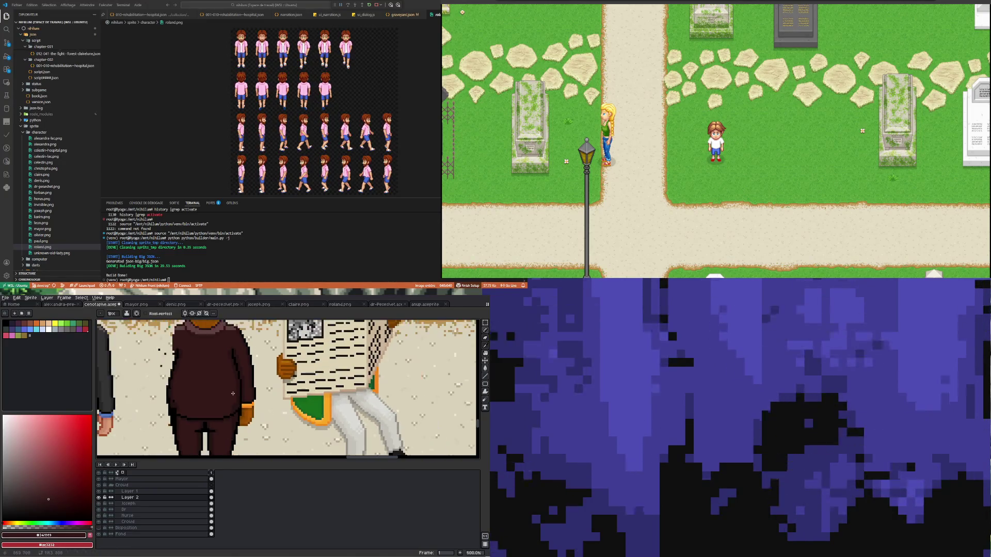
scroll(231, 347, up, 2)
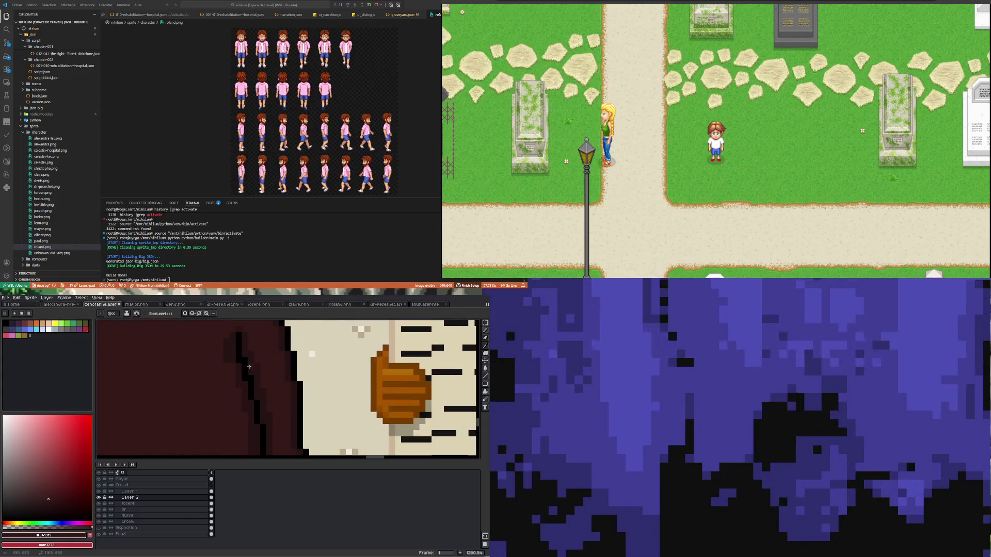
scroll(256, 395, up, 1)
scroll(260, 409, down, 1)
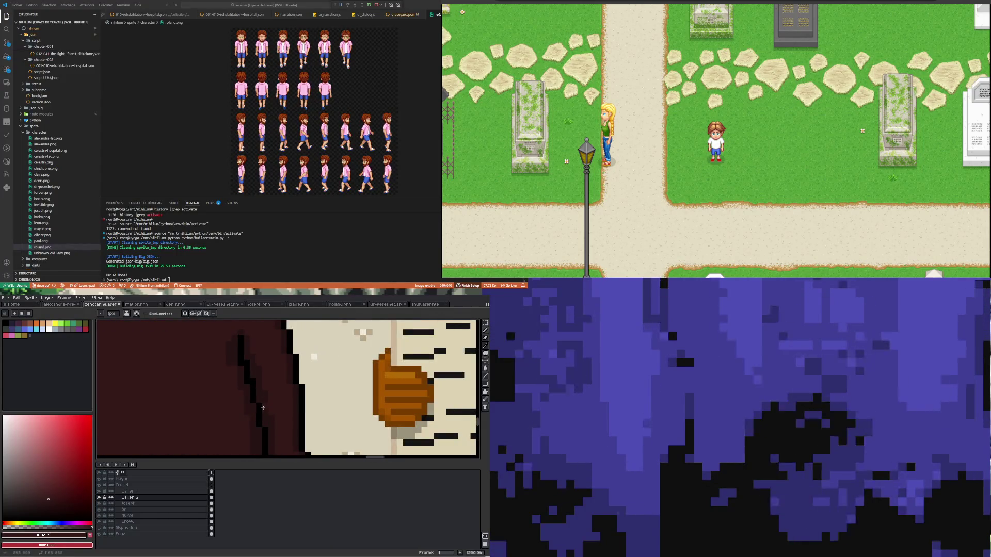
key(alt)
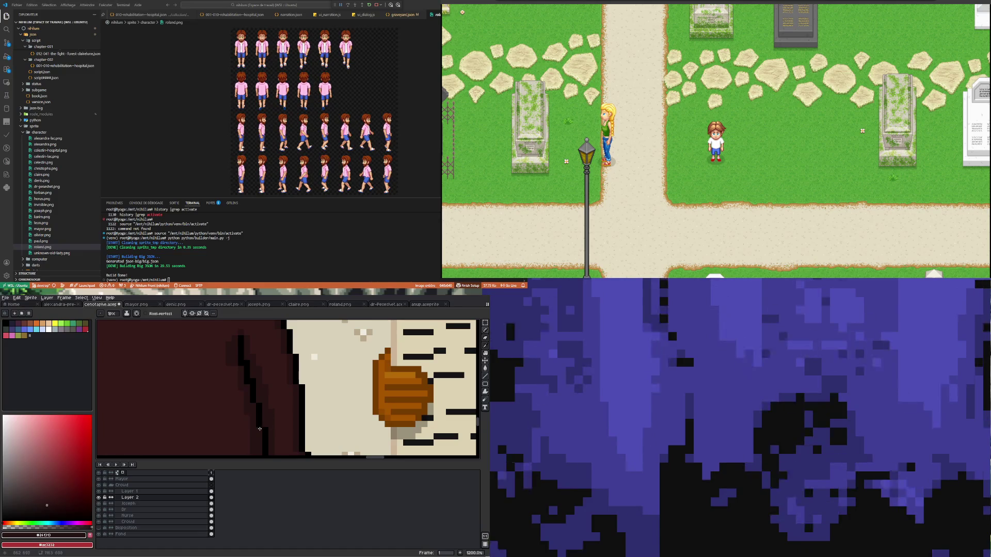
scroll(253, 404, up, 1)
scroll(249, 418, down, 2)
scroll(244, 434, down, 2)
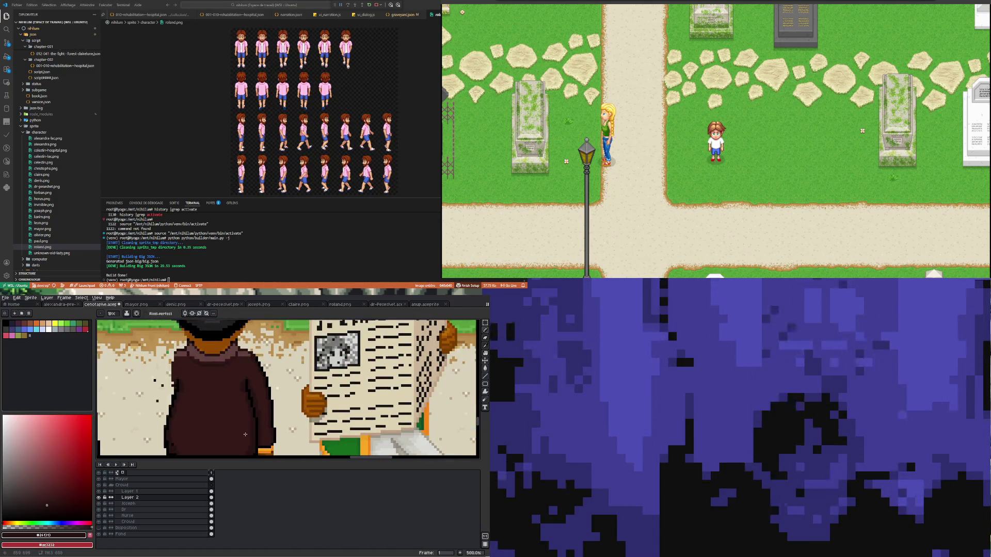
scroll(245, 422, up, 3)
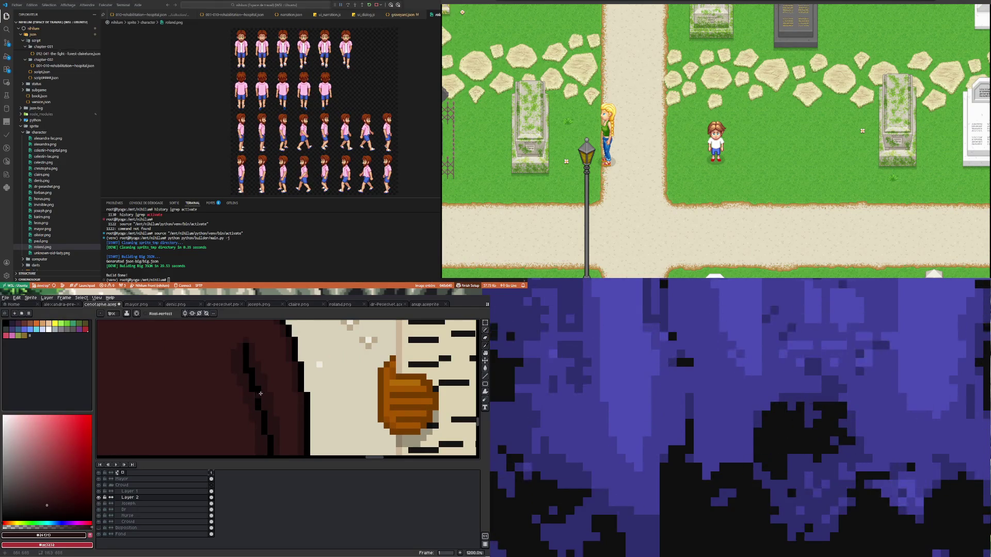
scroll(260, 393, down, 2)
scroll(251, 396, up, 1)
scroll(238, 400, up, 2)
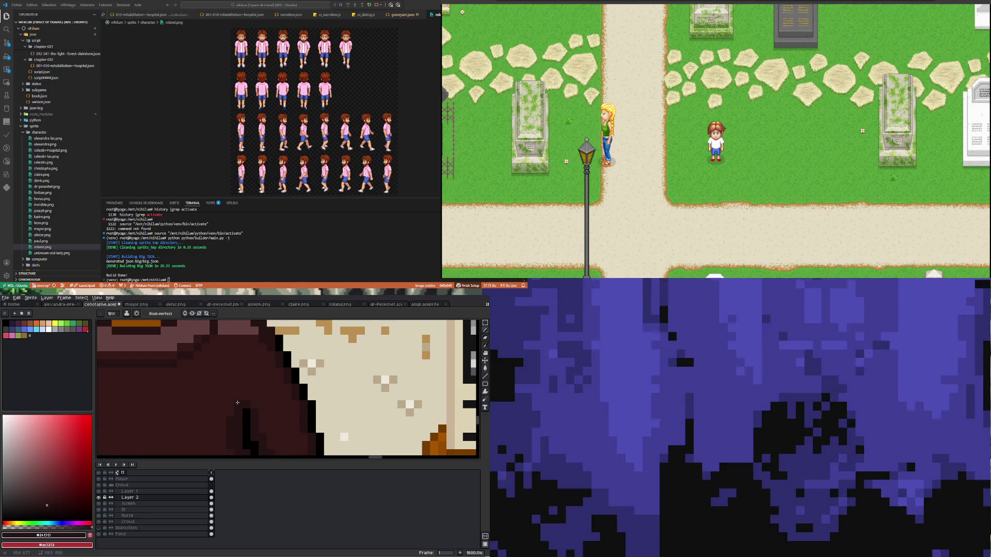
scroll(237, 393, down, 3)
scroll(239, 404, up, 2)
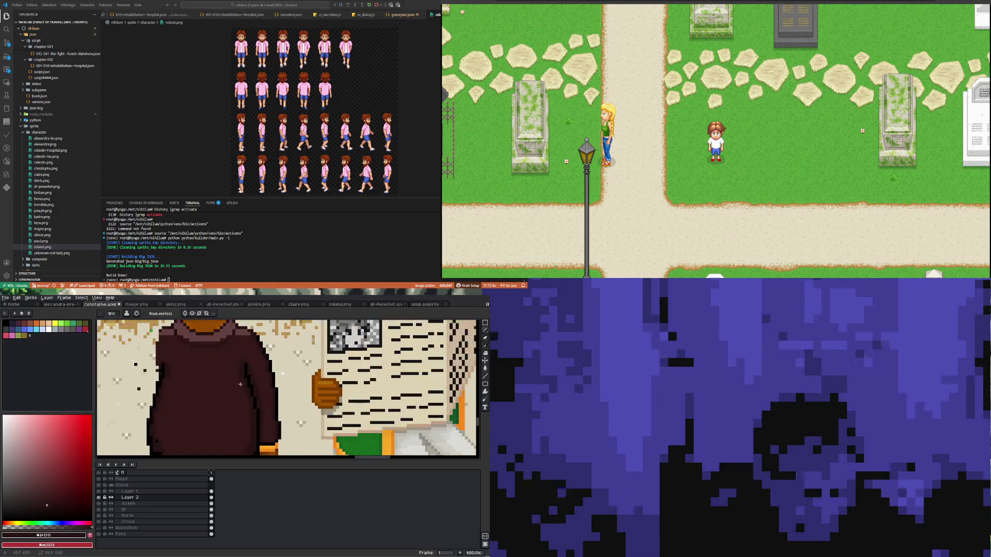
scroll(236, 387, up, 2)
key(i)
key(b)
scroll(233, 392, down, 4)
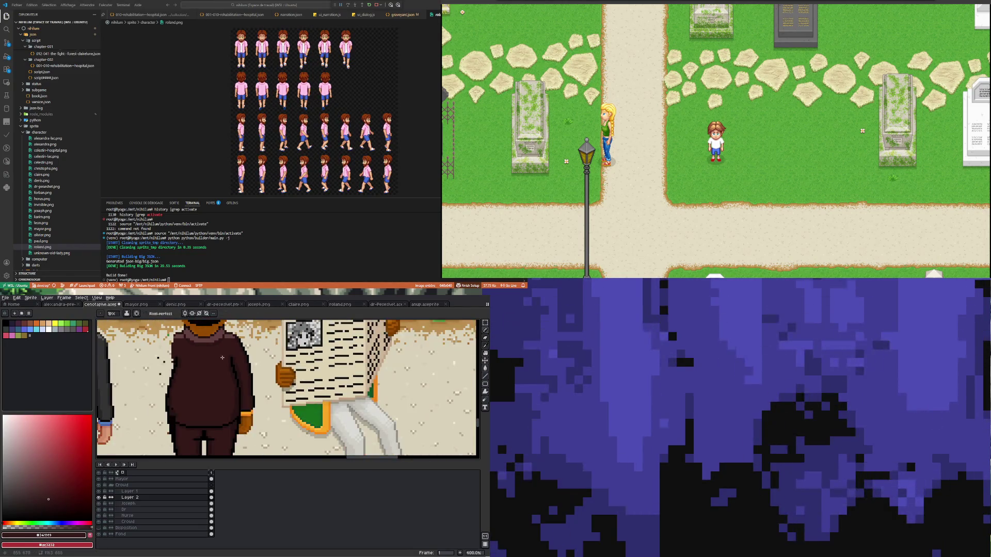
scroll(279, 358, up, 4)
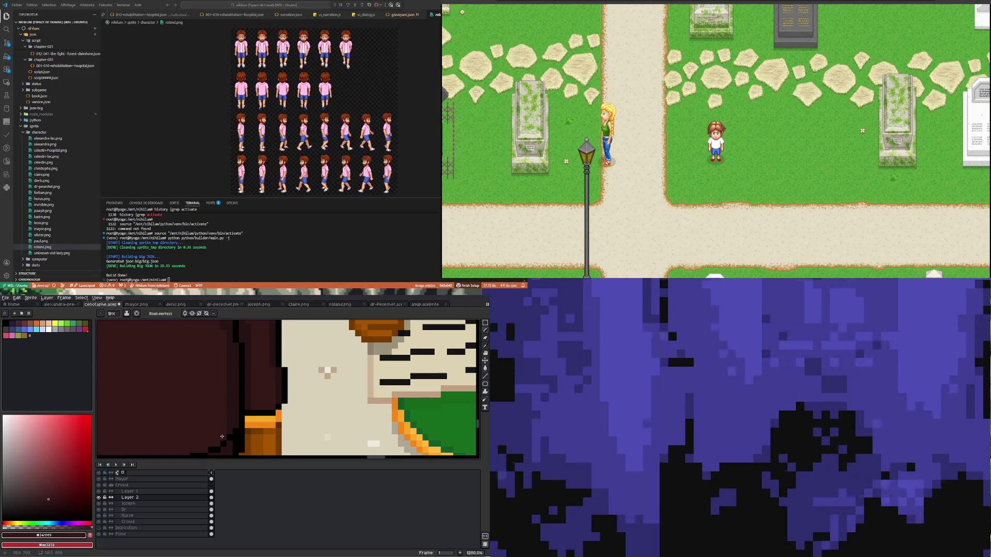
scroll(222, 437, down, 2)
scroll(220, 410, down, 2)
scroll(216, 380, up, 4)
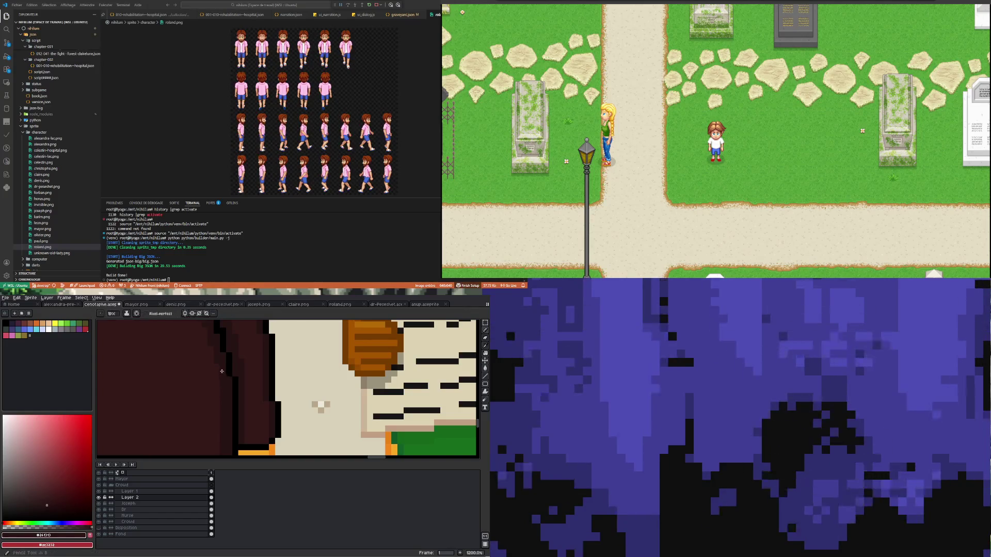
scroll(210, 368, down, 2)
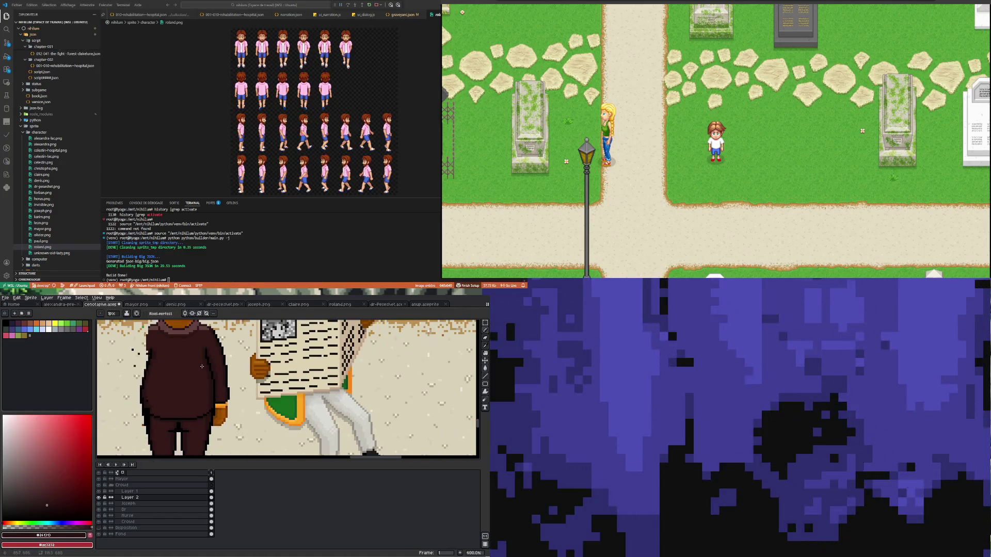
scroll(204, 361, up, 1)
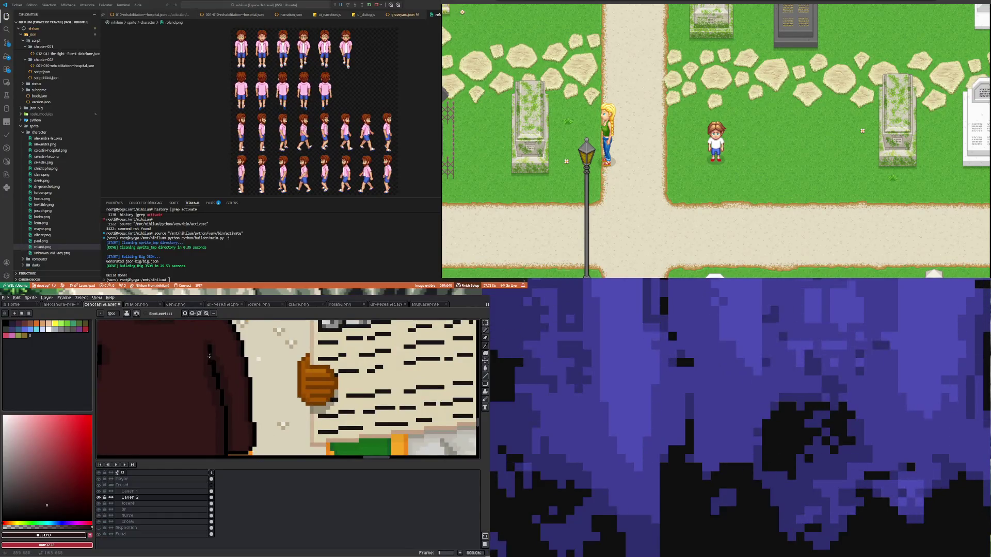
scroll(208, 357, down, 2)
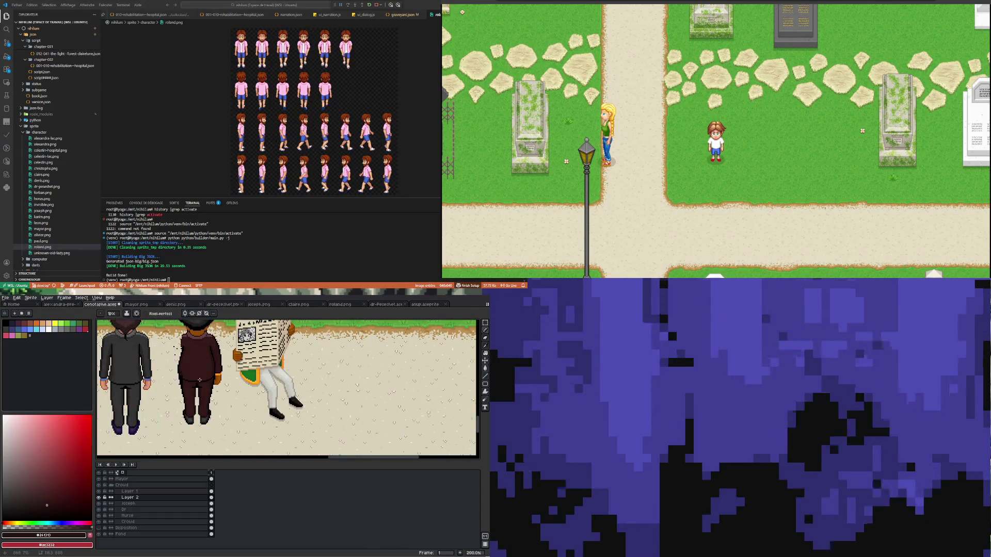
scroll(201, 382, up, 1)
scroll(201, 388, up, 3)
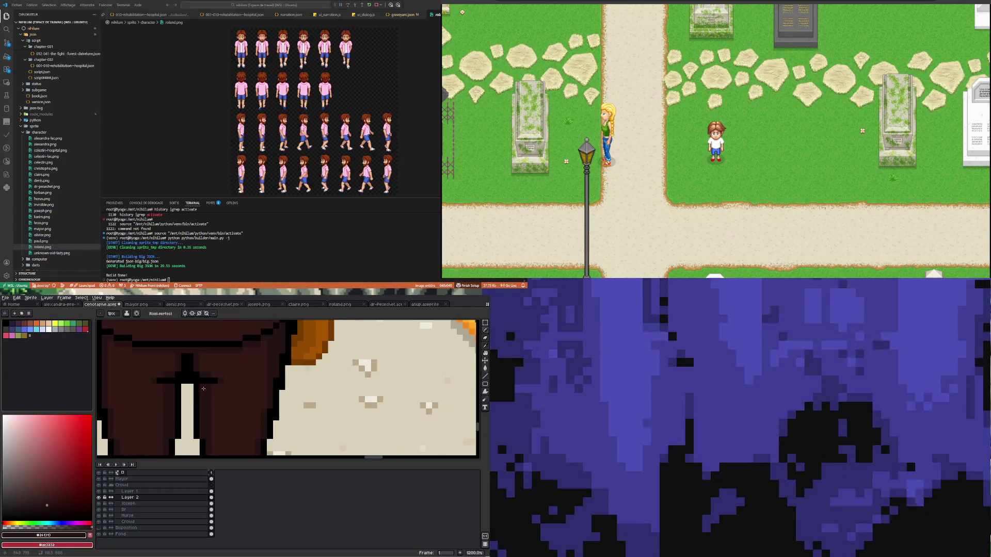
scroll(202, 389, down, 2)
scroll(213, 377, up, 4)
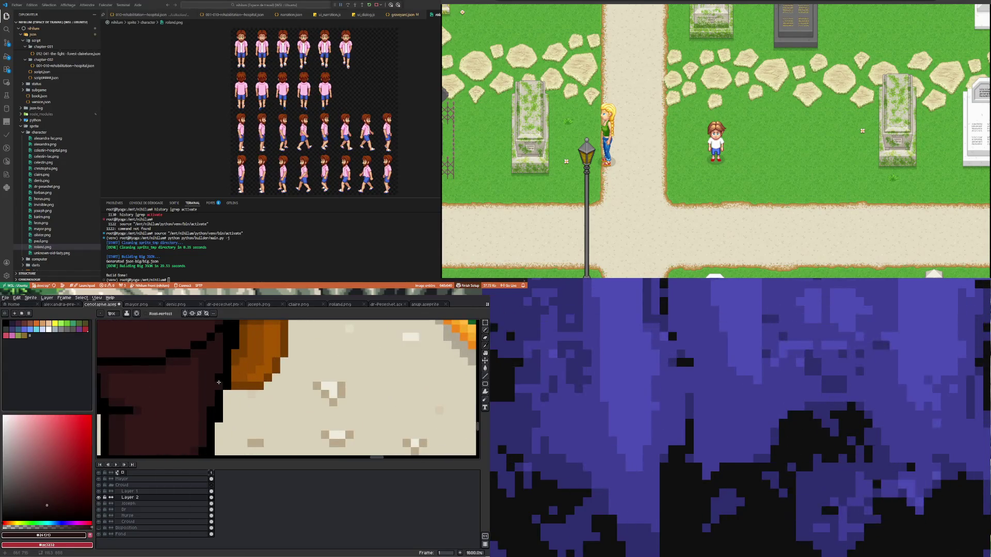
scroll(211, 385, down, 3)
scroll(211, 386, down, 2)
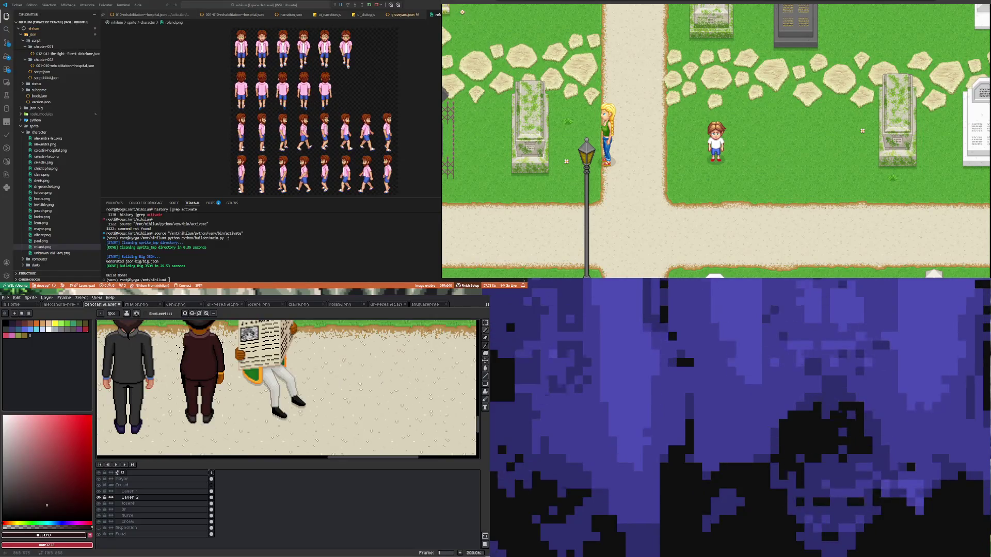
scroll(224, 388, up, 2)
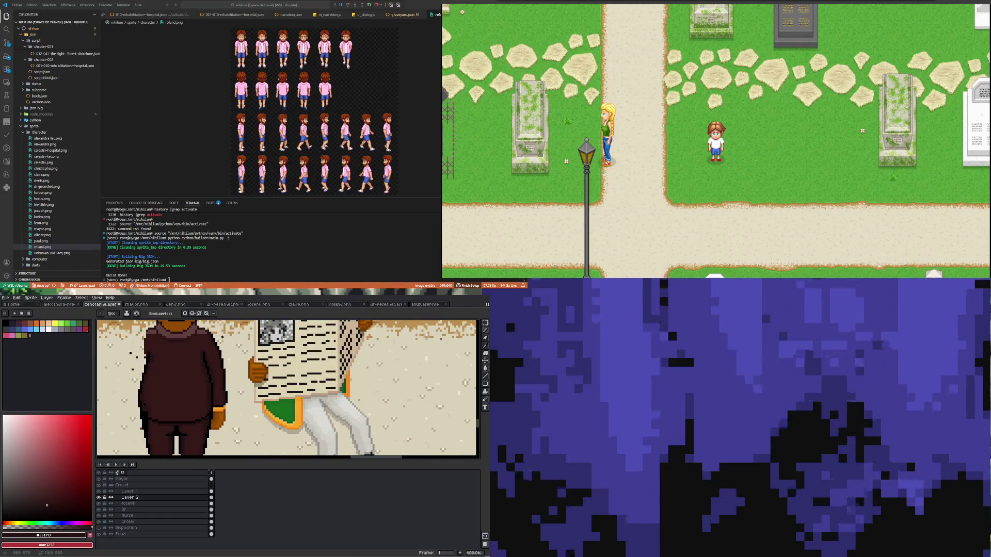
scroll(186, 340, down, 3)
scroll(185, 337, up, 2)
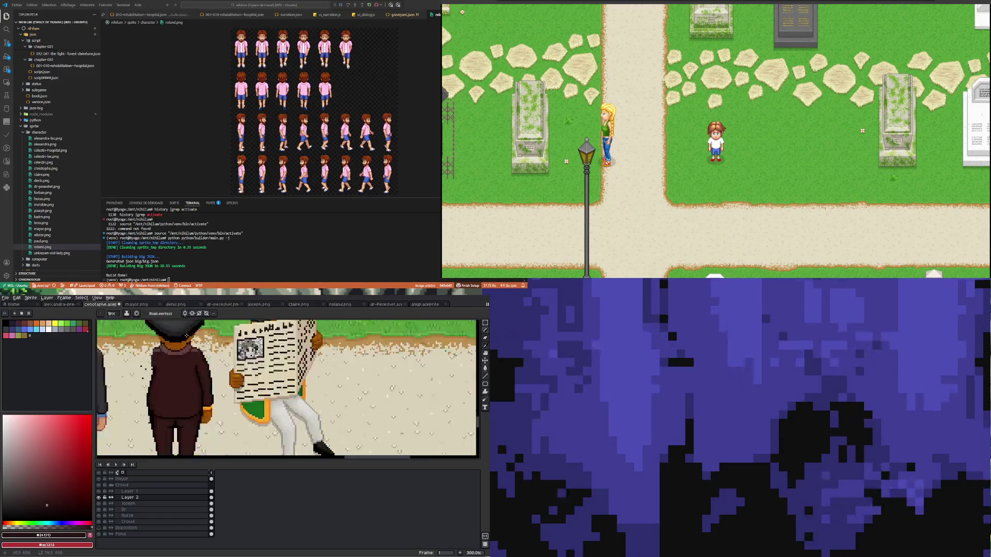
scroll(181, 334, up, 1)
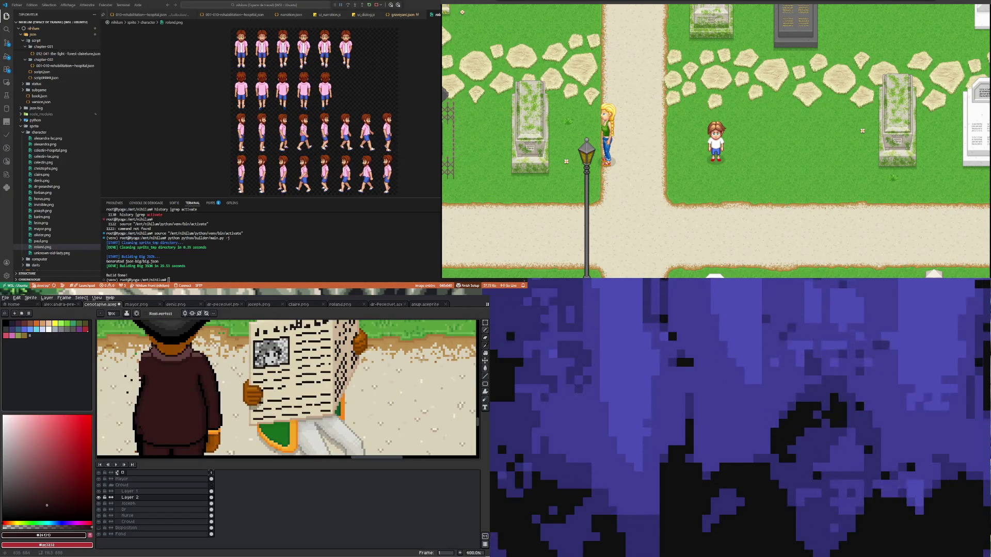
scroll(153, 349, up, 1)
scroll(153, 348, up, 4)
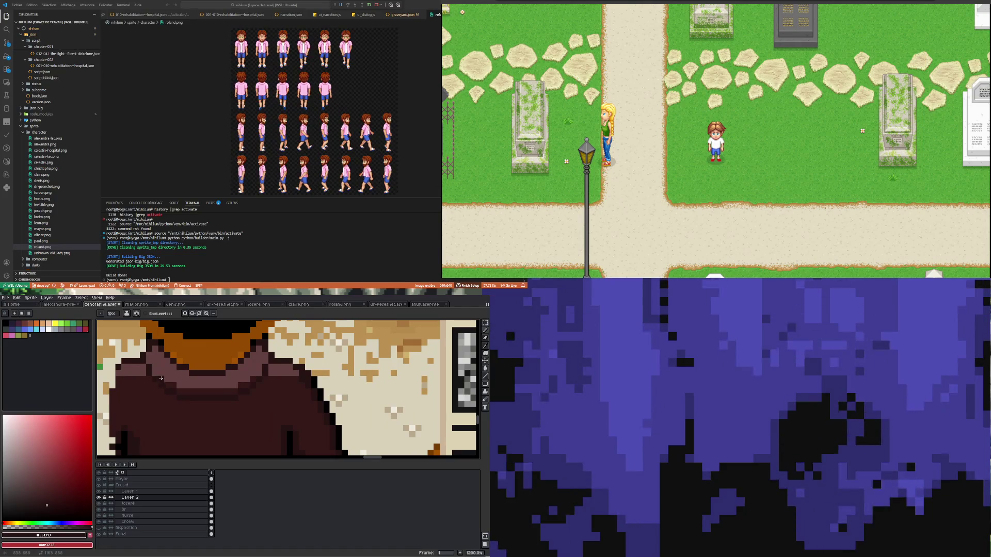
scroll(158, 371, down, 6)
scroll(173, 406, down, 2)
scroll(173, 405, up, 1)
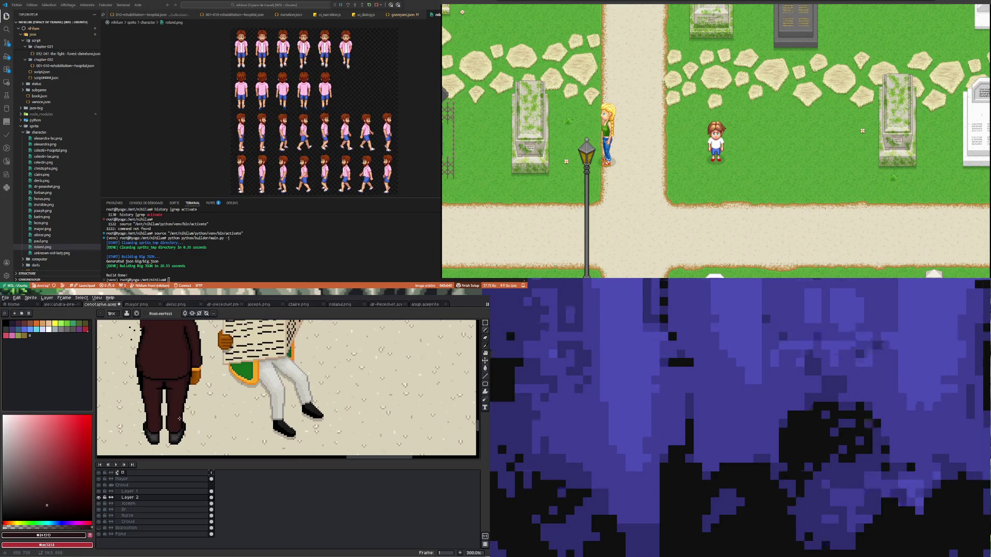
scroll(179, 419, down, 2)
Step: Merge Layer 1 down into Layer 2 and rename the merged layer 'Group'
click(98, 496)
click(206, 492)
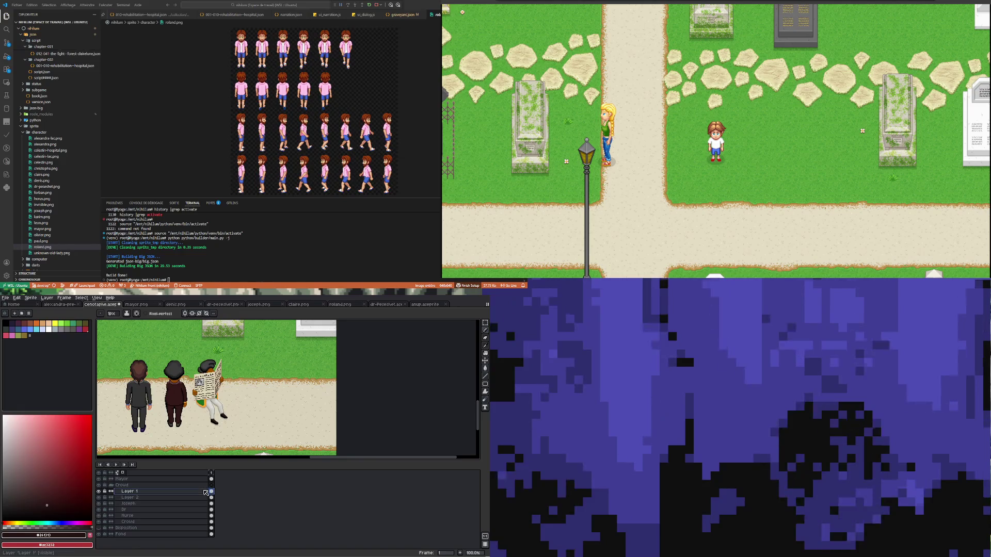
right_click(202, 493)
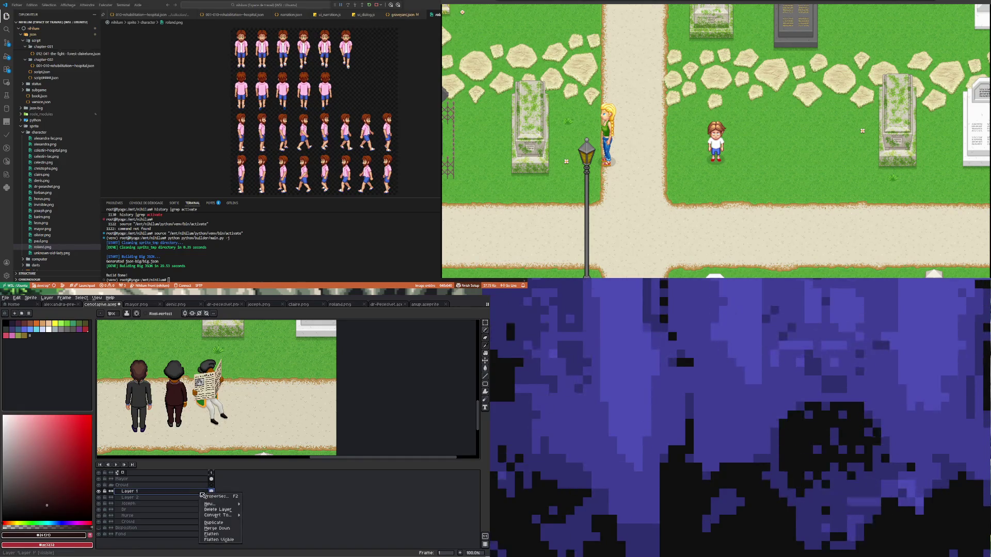
click(219, 528)
double_click(136, 493)
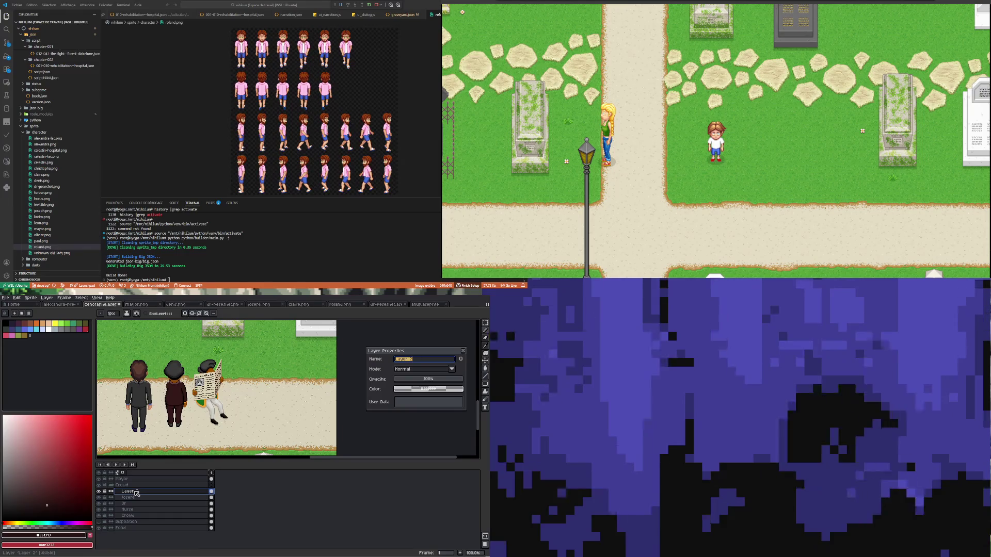
text(Anu)
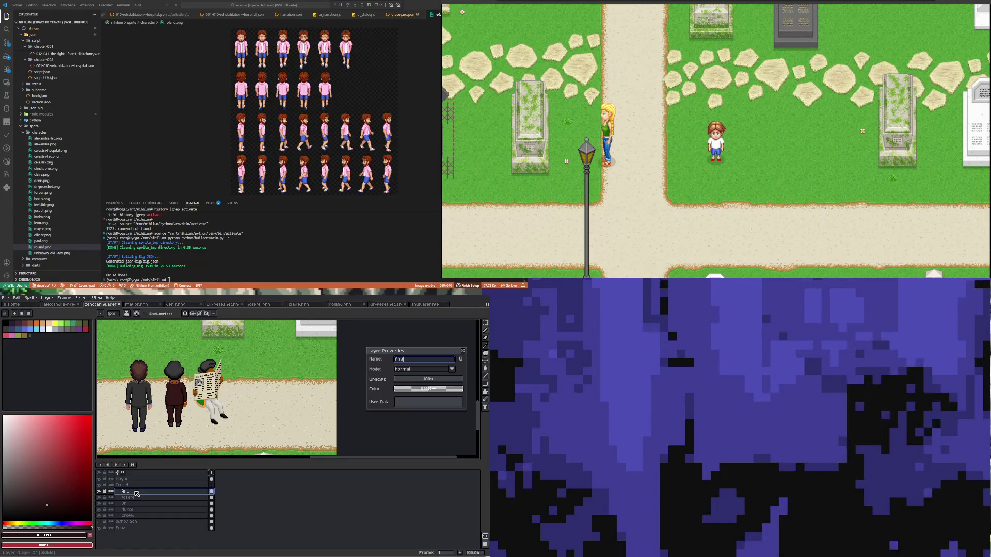
key(Return)
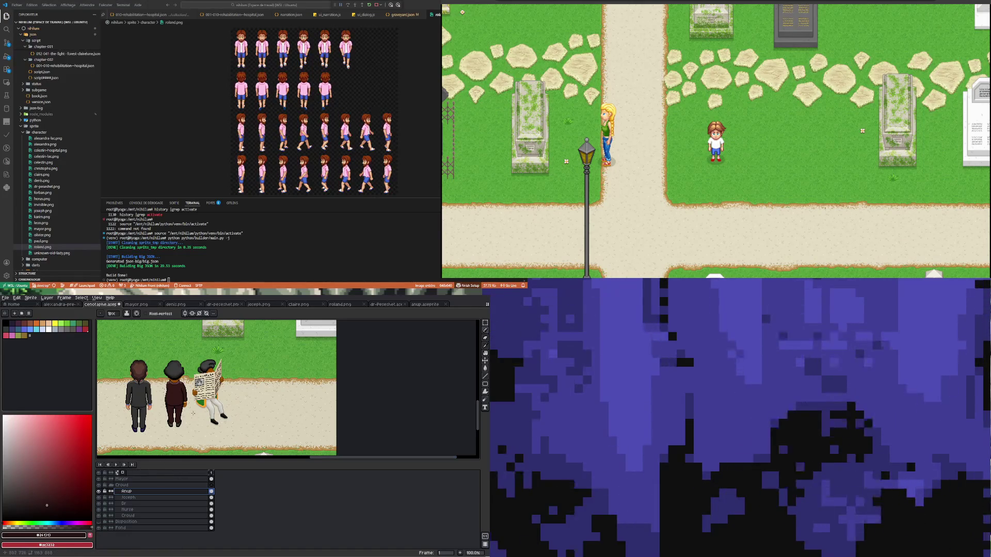
scroll(195, 423, up, 2)
scroll(190, 418, up, 1)
scroll(182, 413, down, 2)
scroll(173, 405, up, 1)
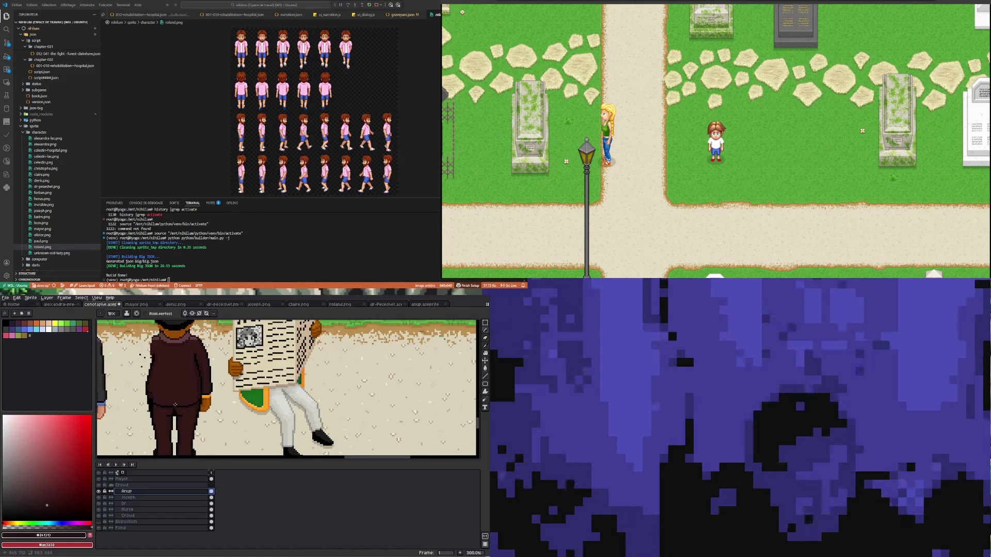
scroll(173, 405, down, 1)
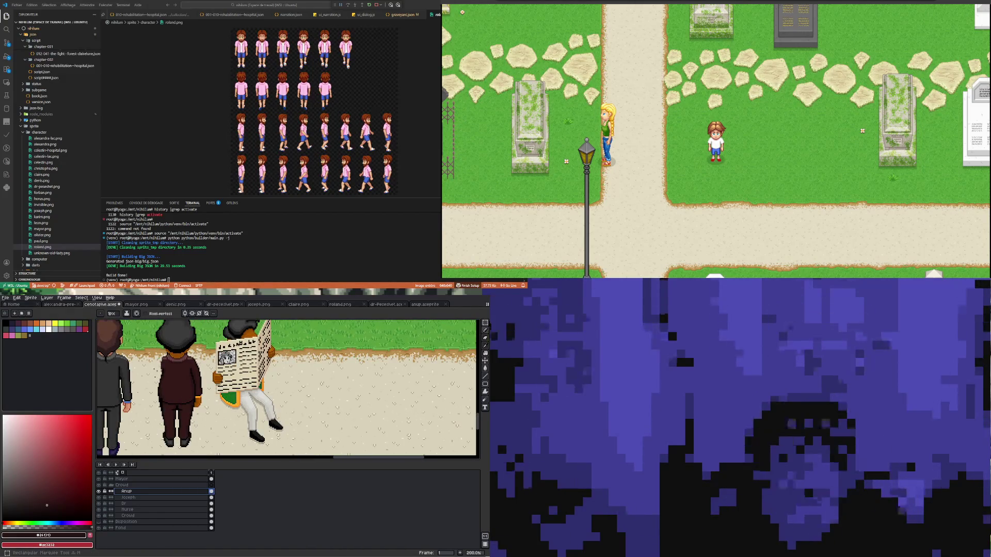
Step: Marquee the middle man's right half and shift it slightly right
click(485, 323)
scroll(204, 451, left, 3)
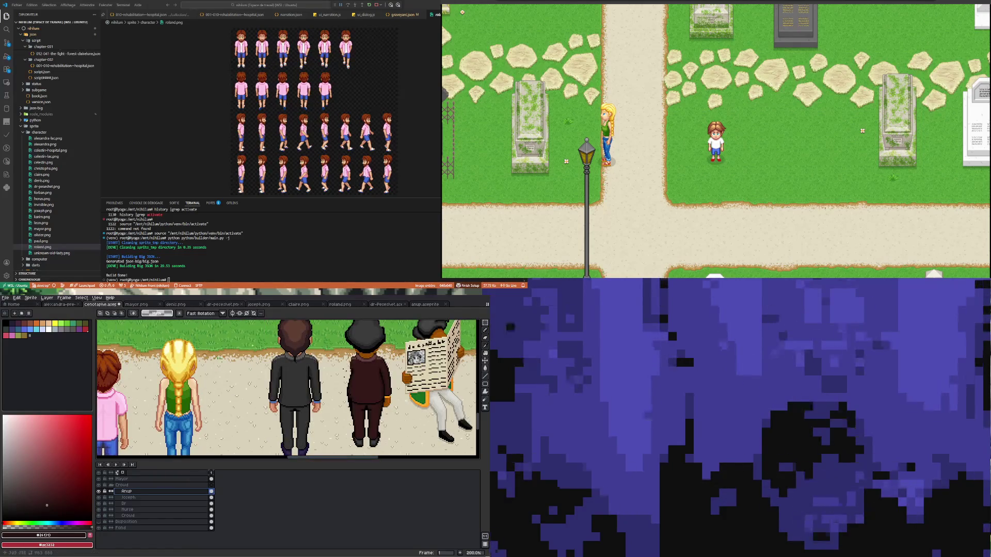
scroll(203, 451, down, 2)
scroll(193, 419, up, 3)
scroll(189, 407, down, 2)
scroll(188, 407, up, 2)
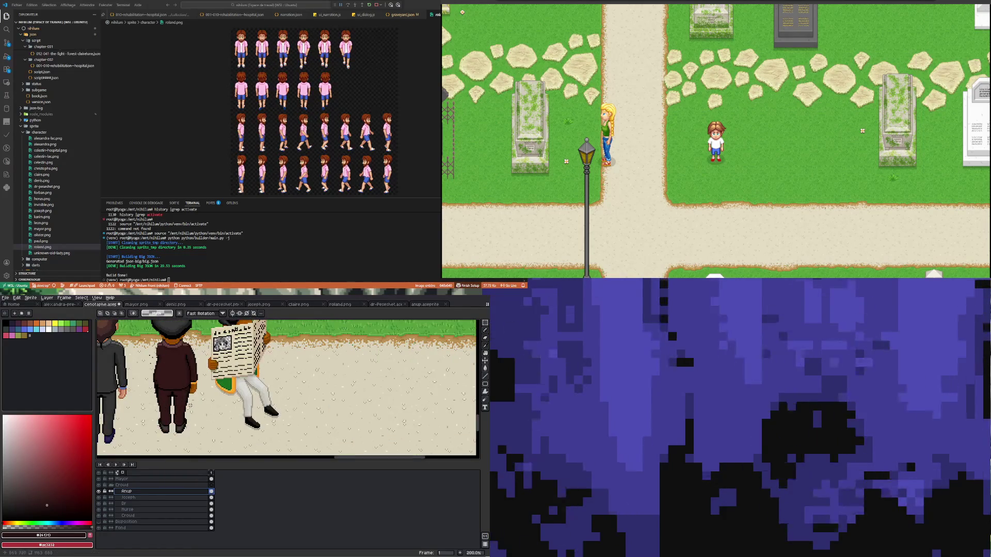
drag(188, 364, 174, 343)
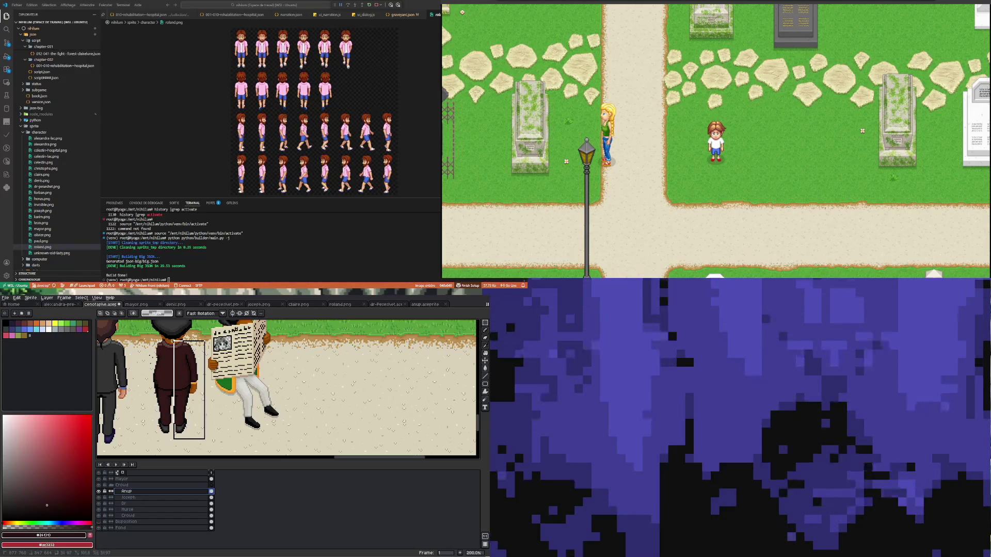
drag(173, 340, 171, 338)
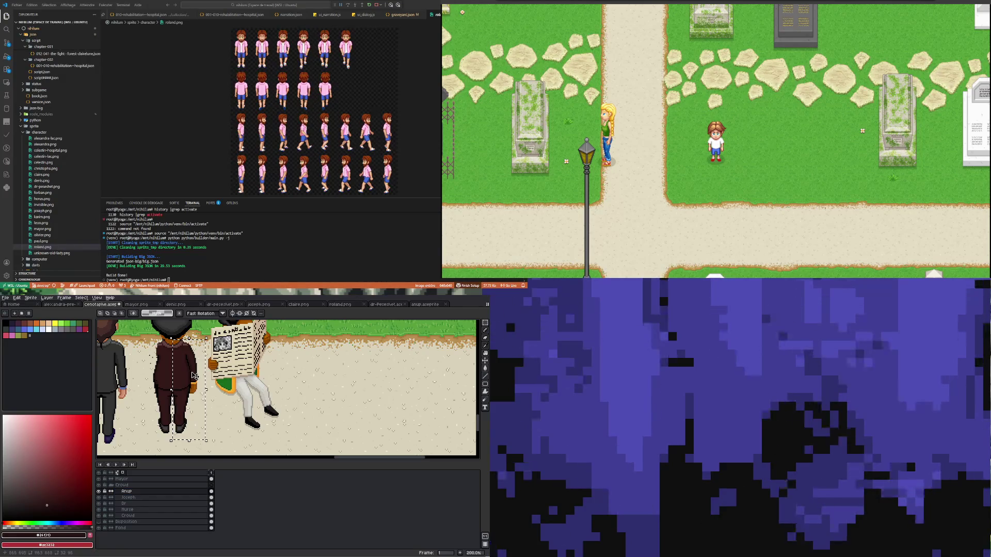
drag(194, 375, 171, 369)
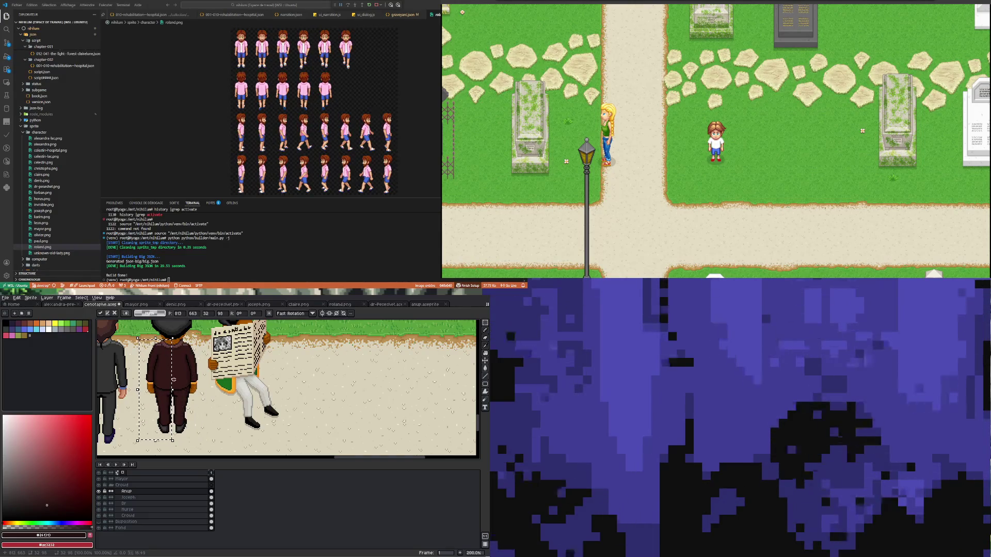
scroll(145, 416, up, 2)
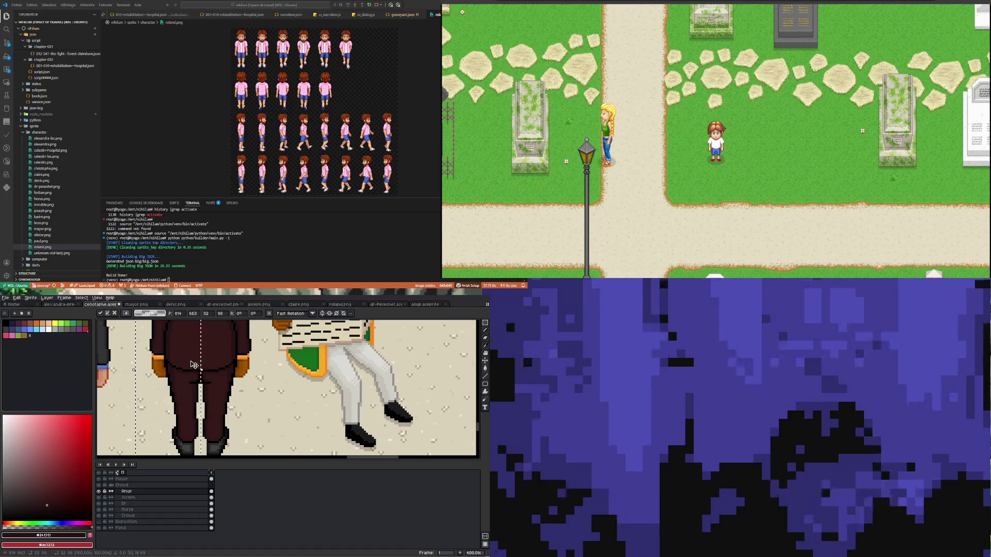
scroll(199, 371, up, 2)
scroll(199, 371, down, 2)
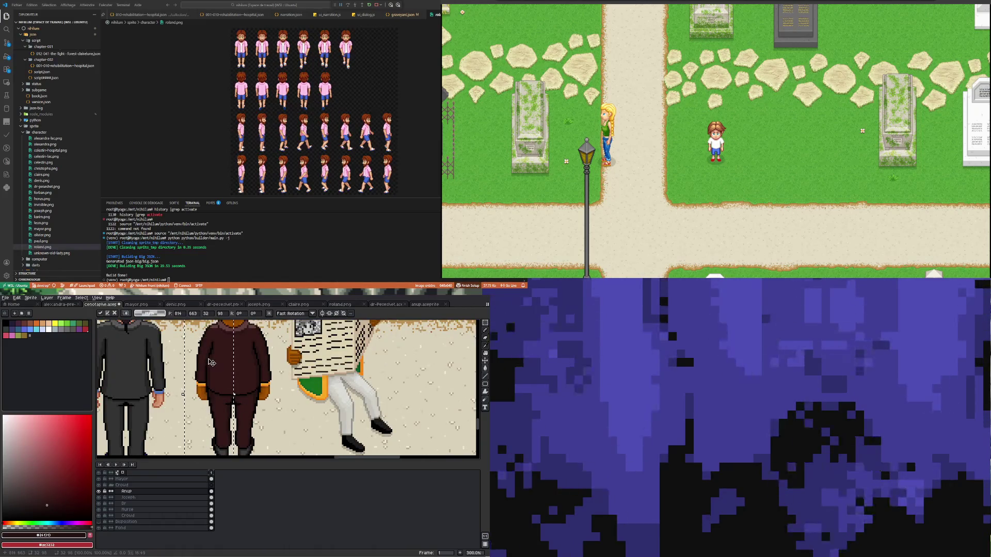
scroll(243, 350, up, 2)
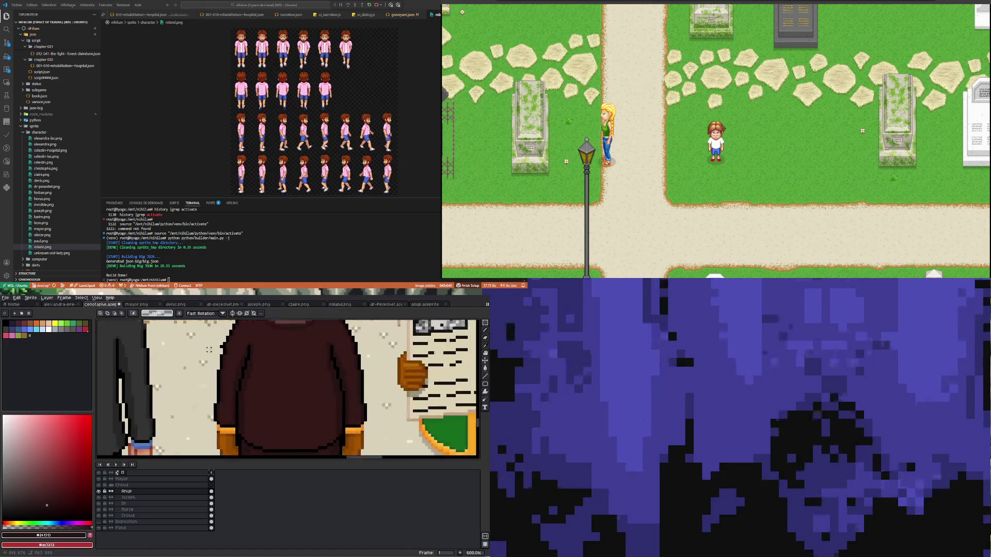
scroll(243, 350, up, 1)
scroll(243, 350, up, 1)
key(b)
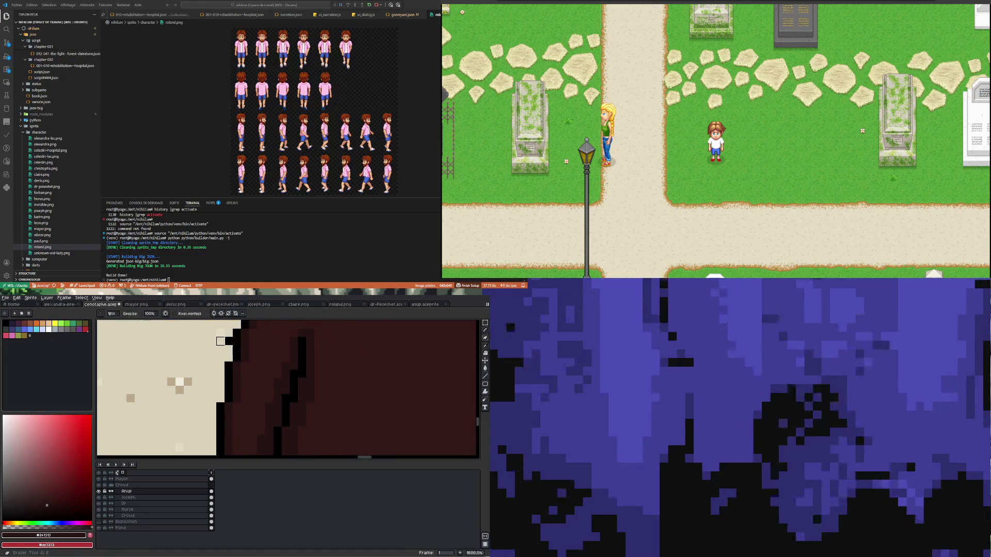
scroll(174, 377, down, 4)
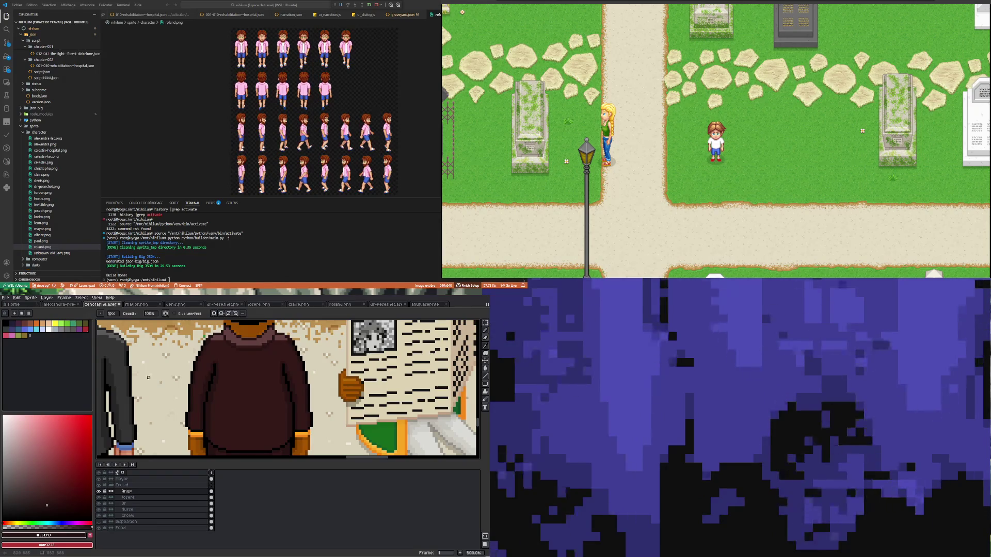
scroll(148, 379, up, 3)
scroll(155, 375, up, 2)
scroll(216, 358, down, 4)
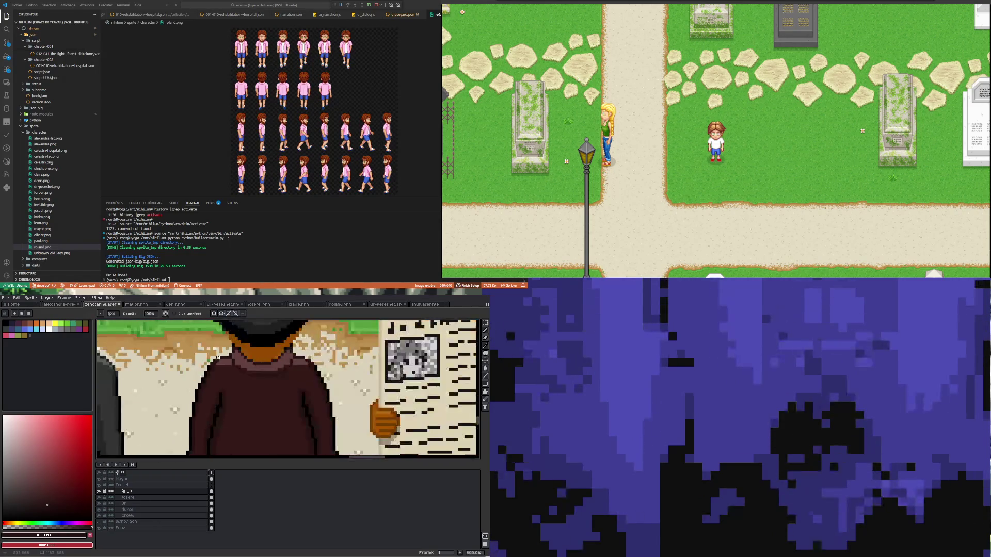
scroll(224, 391, up, 2)
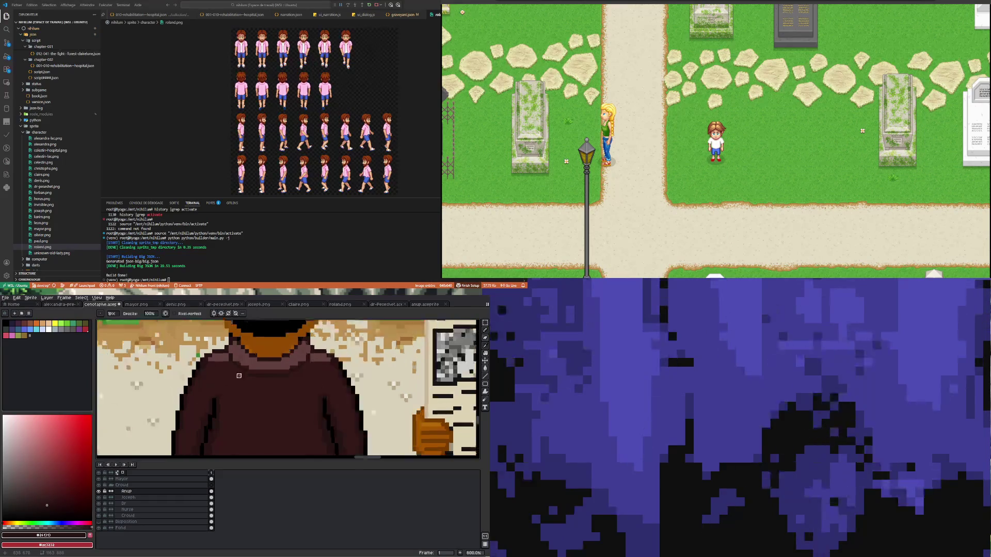
scroll(199, 377, up, 1)
scroll(210, 387, up, 3)
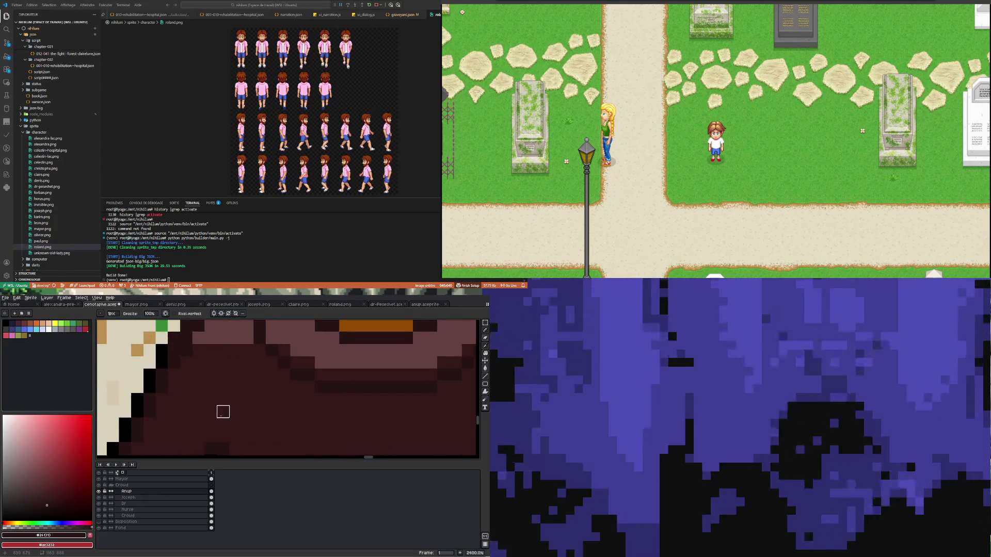
Step: Paint a single light brown pixel on the middle man's coat shoulder
key(i)
key(b)
scroll(193, 369, down, 6)
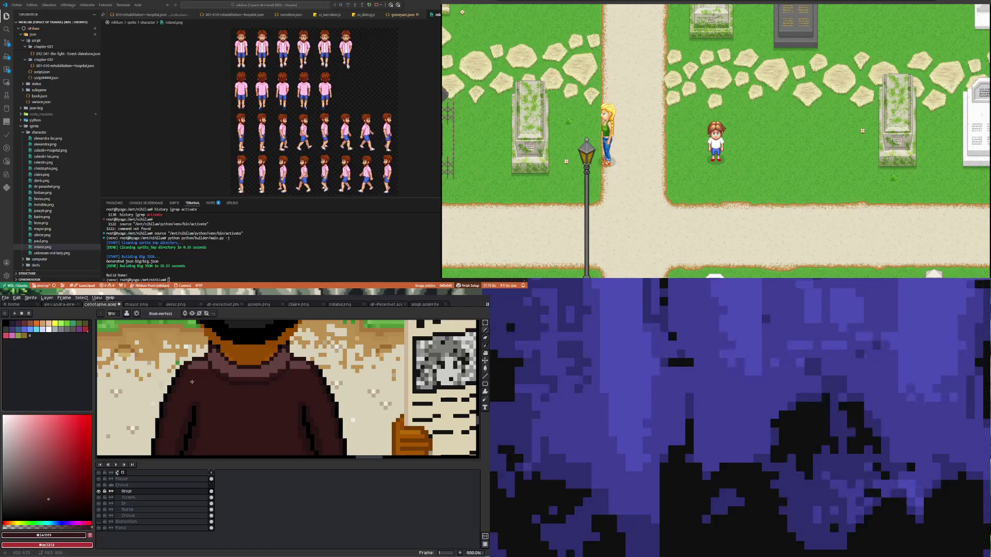
scroll(191, 381, up, 5)
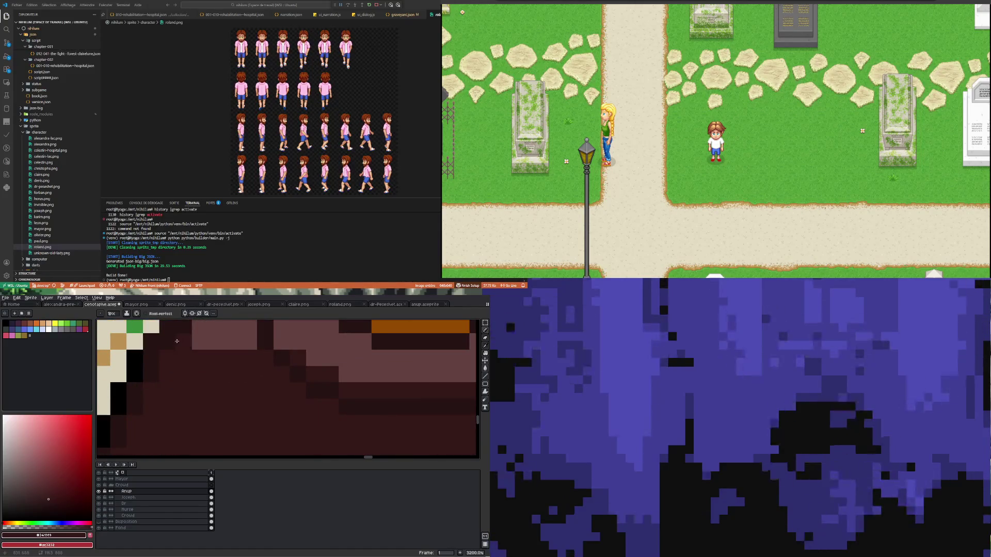
click(176, 341)
scroll(145, 369, down, 5)
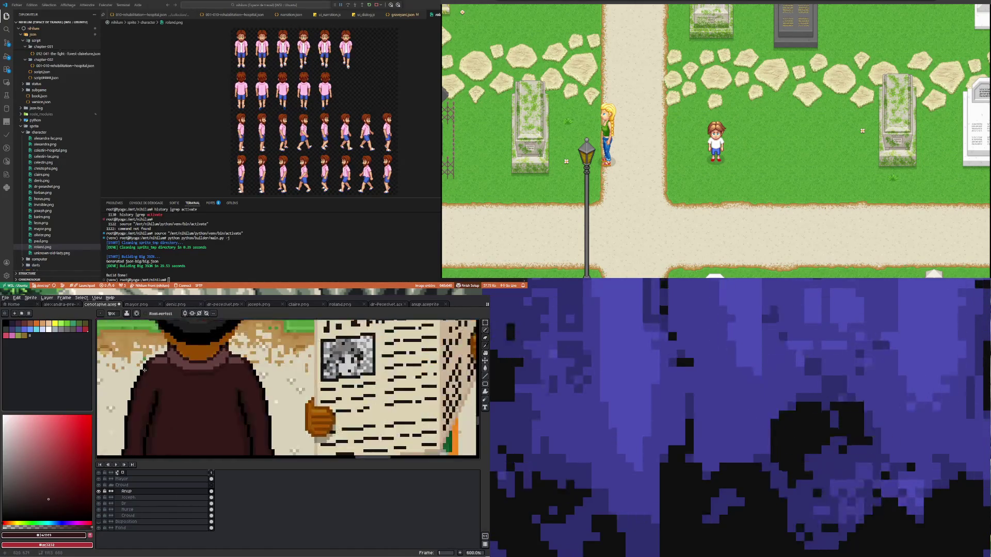
scroll(240, 362, up, 4)
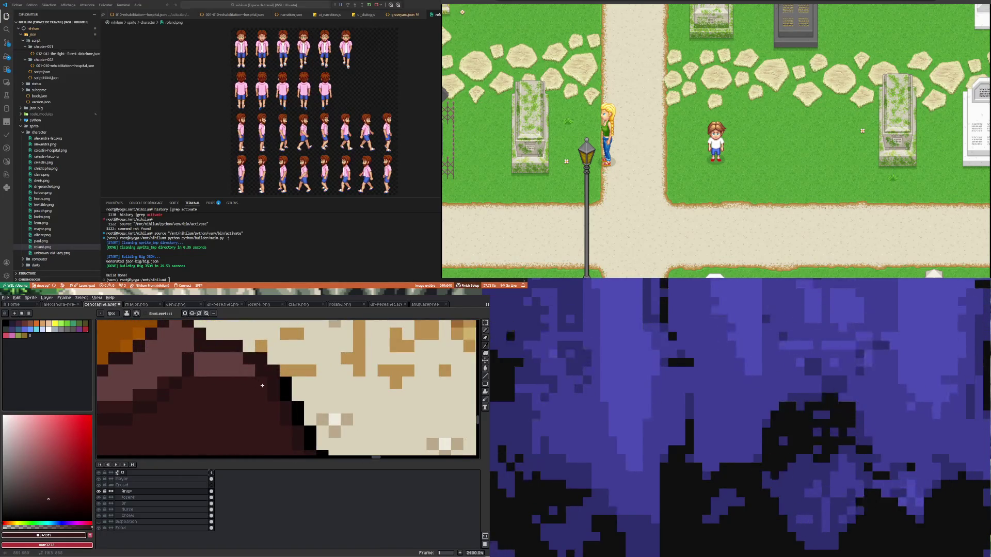
scroll(234, 373, down, 2)
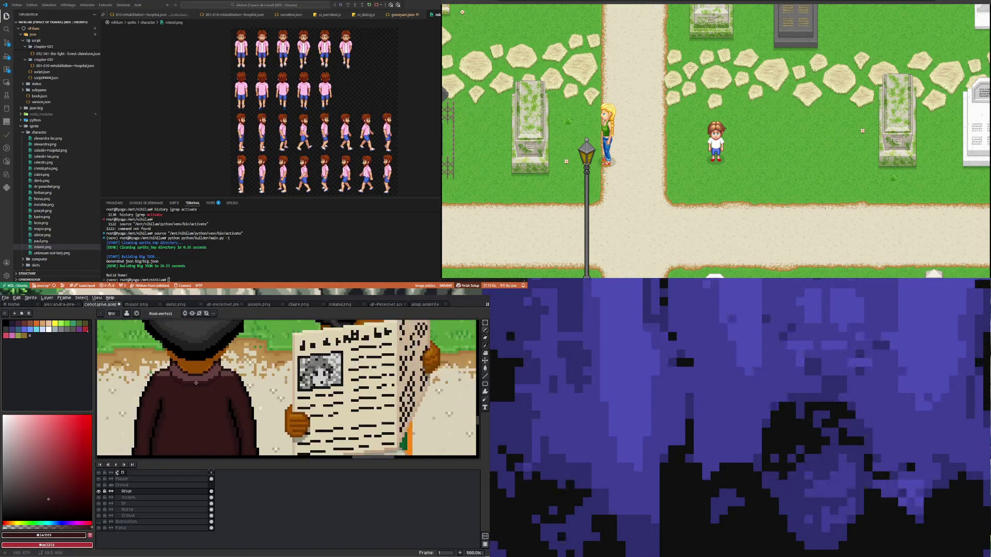
scroll(183, 378, down, 2)
scroll(170, 422, up, 2)
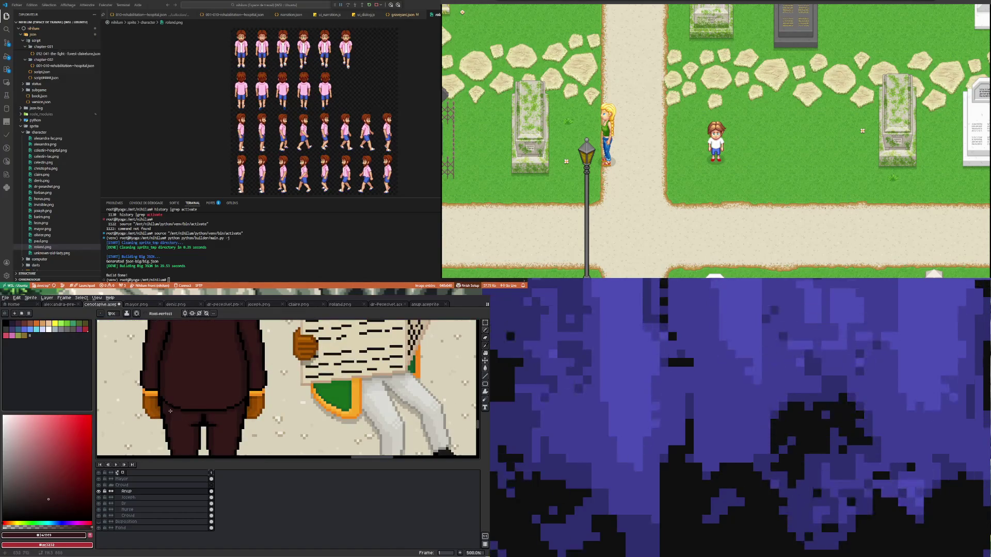
scroll(171, 412, down, 2)
scroll(183, 433, up, 2)
scroll(189, 423, up, 1)
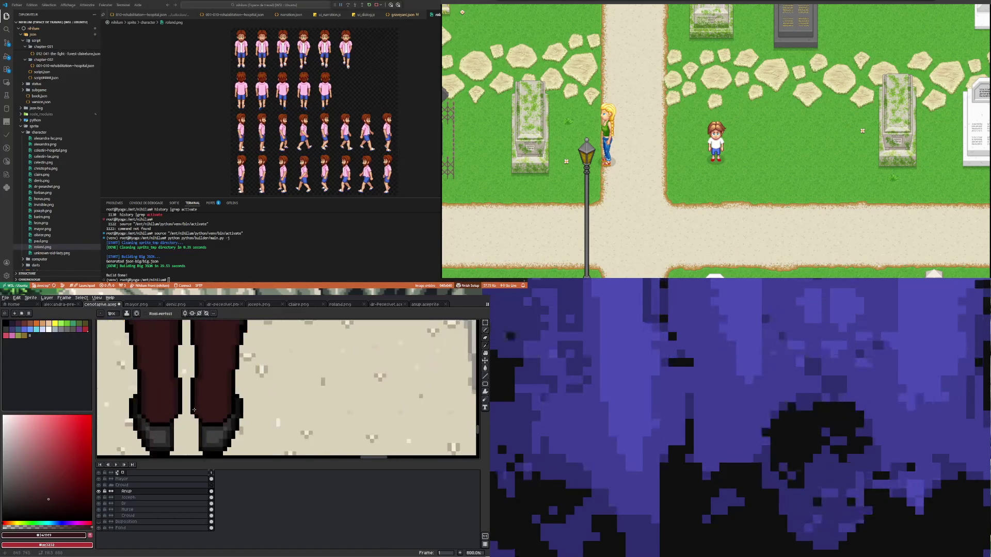
scroll(195, 409, down, 2)
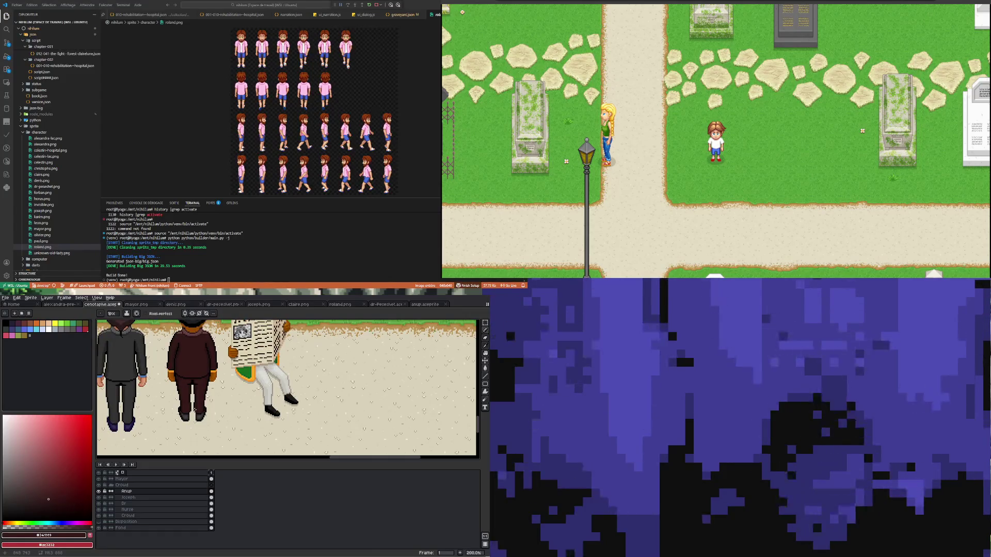
scroll(191, 366, down, 1)
scroll(193, 355, up, 2)
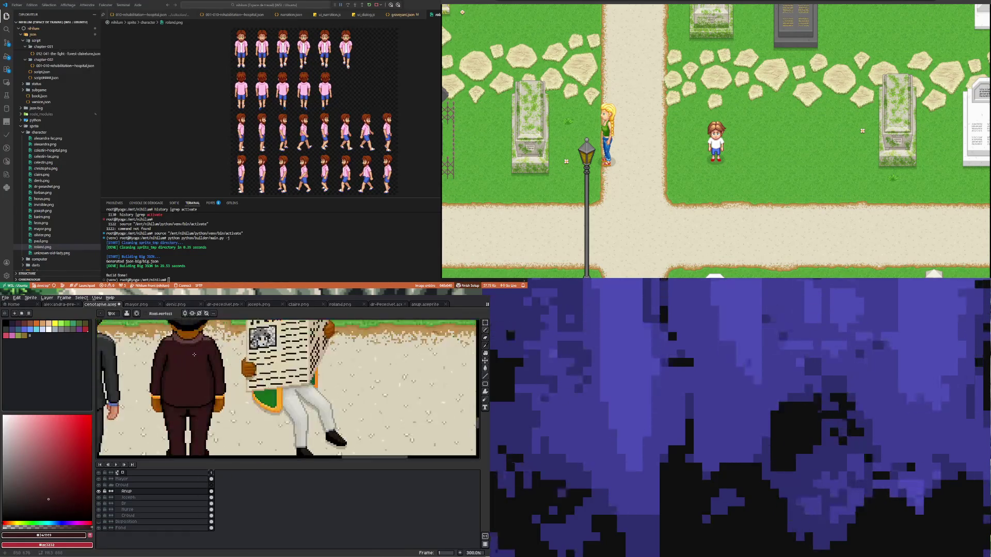
scroll(168, 366, down, 2)
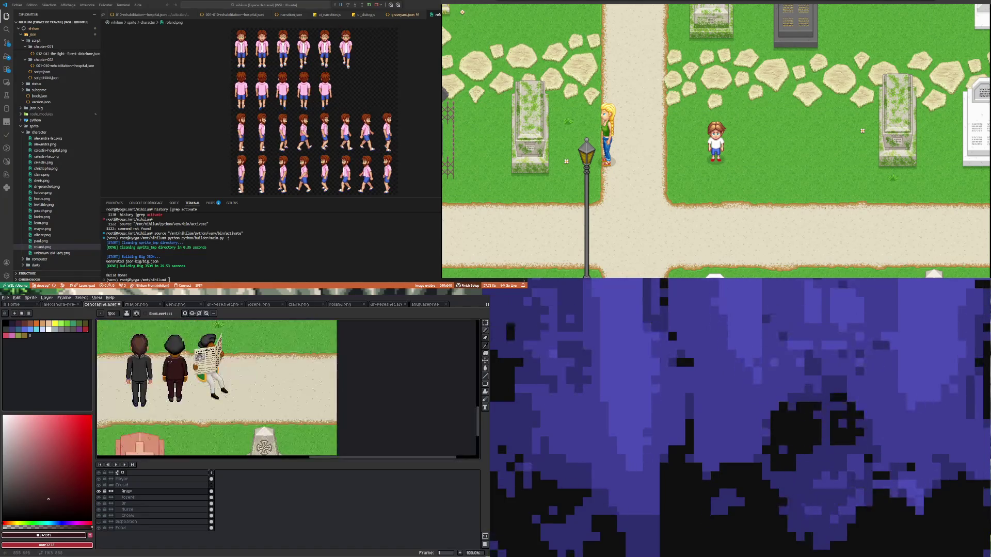
scroll(174, 350, up, 1)
scroll(167, 356, up, 4)
scroll(159, 362, up, 4)
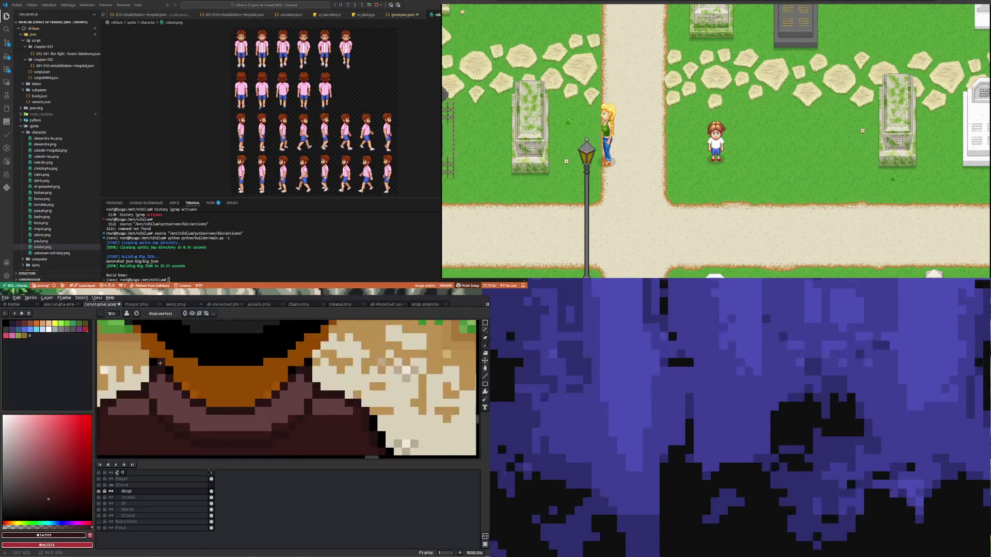
Step: Sample the middle man's orange collar as the drawing colour
key(i)
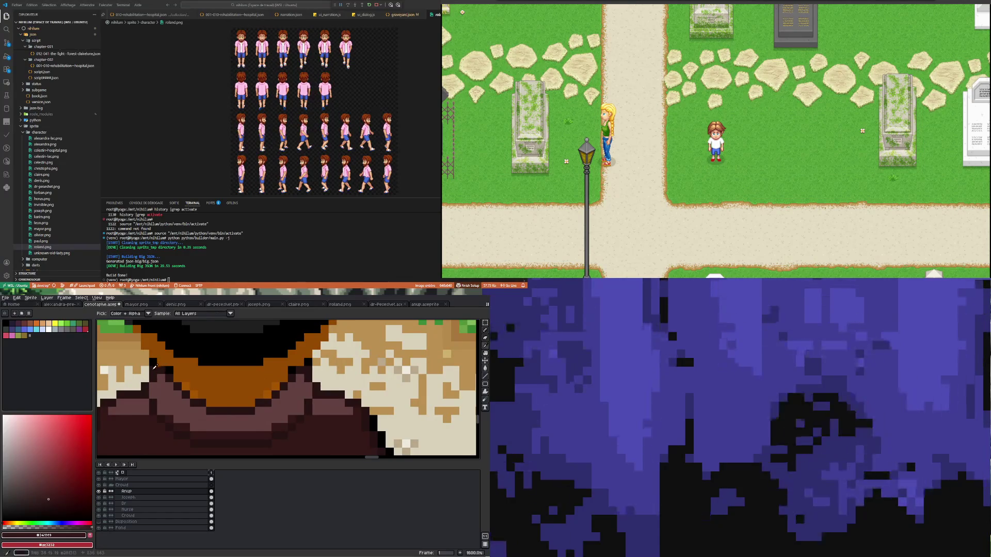
key(b)
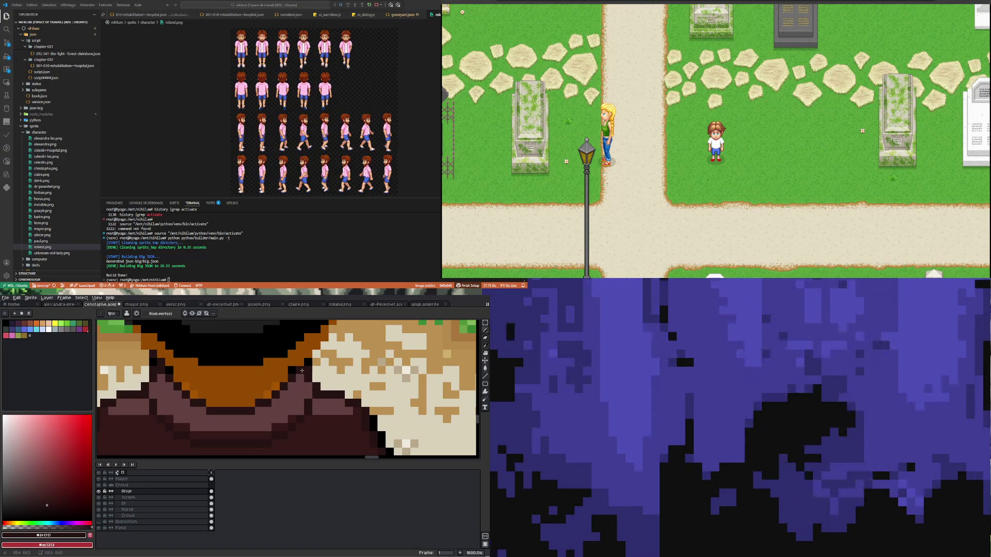
alt+click(291, 373)
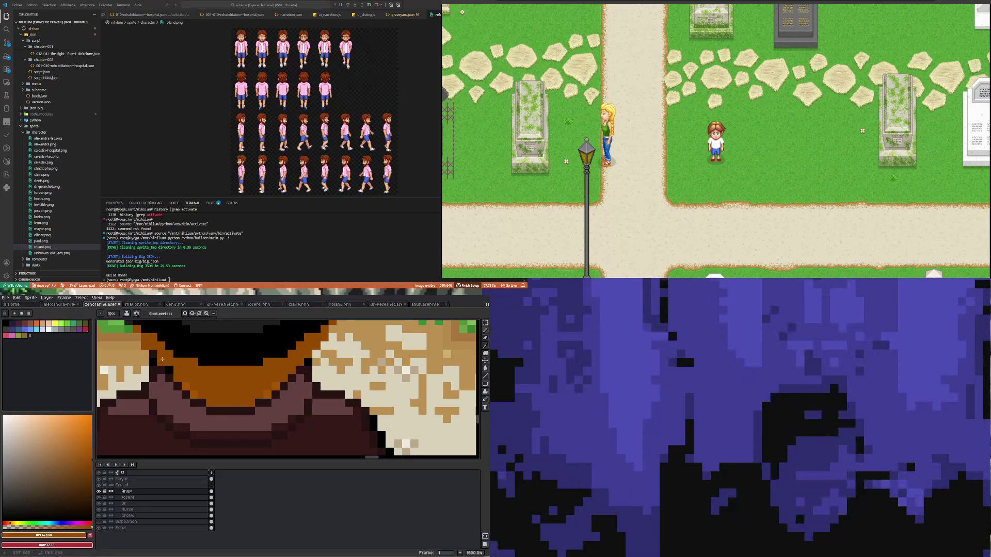
scroll(206, 390, down, 2)
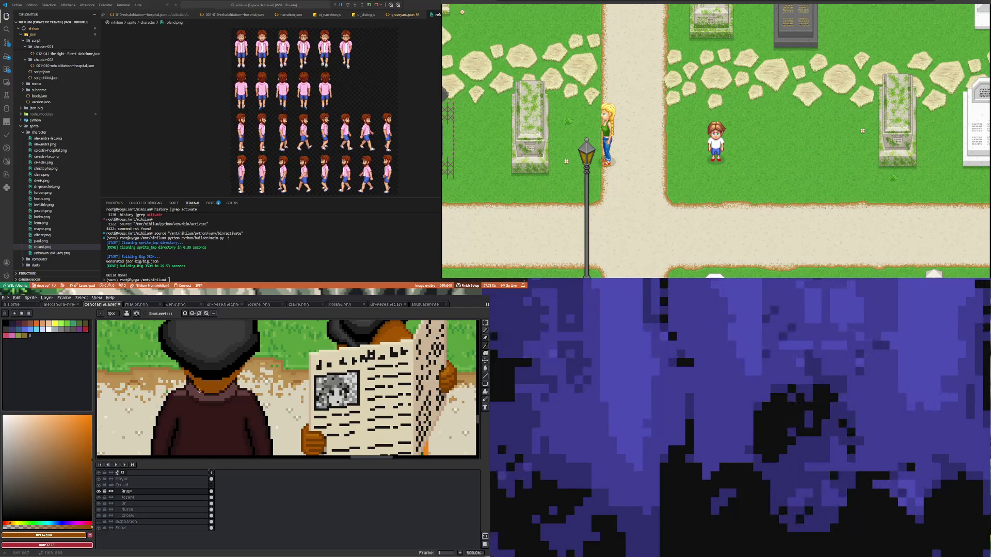
scroll(209, 372, up, 2)
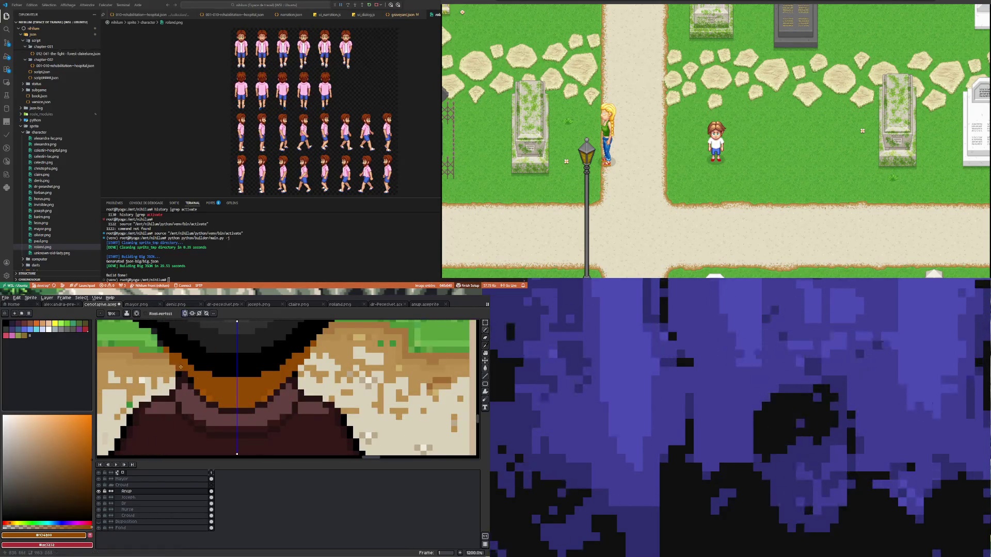
Step: Turn on vertical symmetry and sample the dark coat and coat brown colours for shading
click(185, 314)
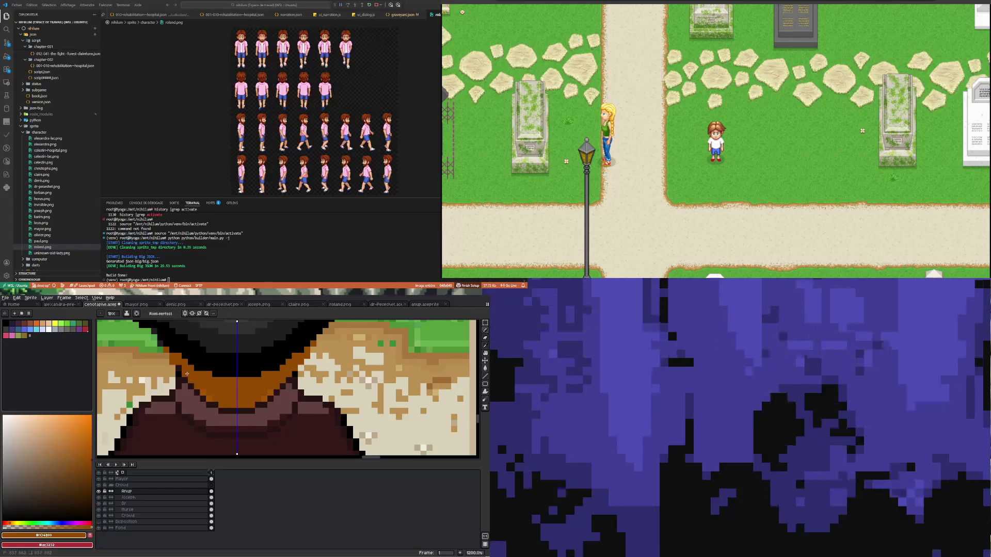
scroll(186, 374, down, 2)
scroll(188, 383, up, 2)
scroll(191, 391, up, 1)
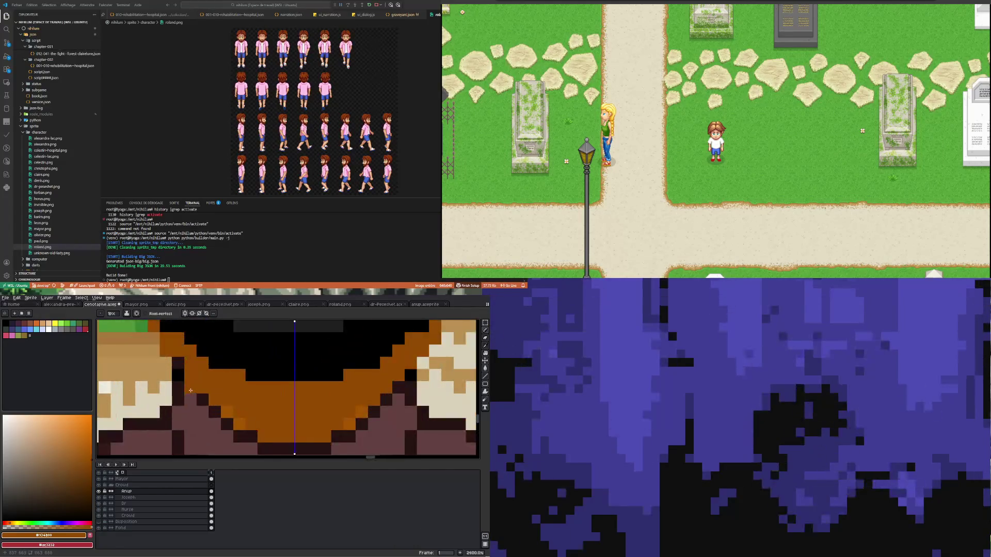
key(i)
click(182, 366)
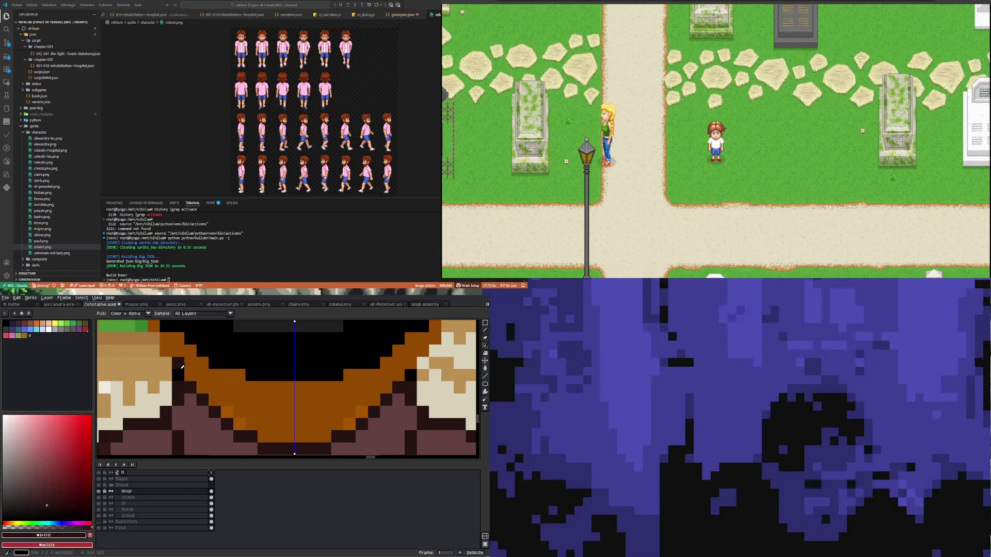
key(b)
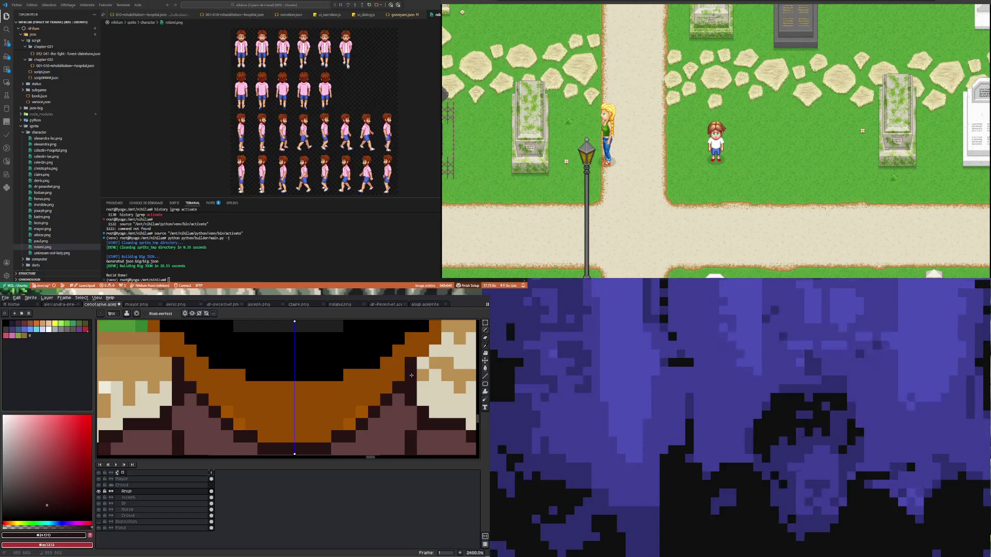
scroll(412, 376, down, 3)
scroll(325, 364, down, 1)
scroll(304, 352, up, 2)
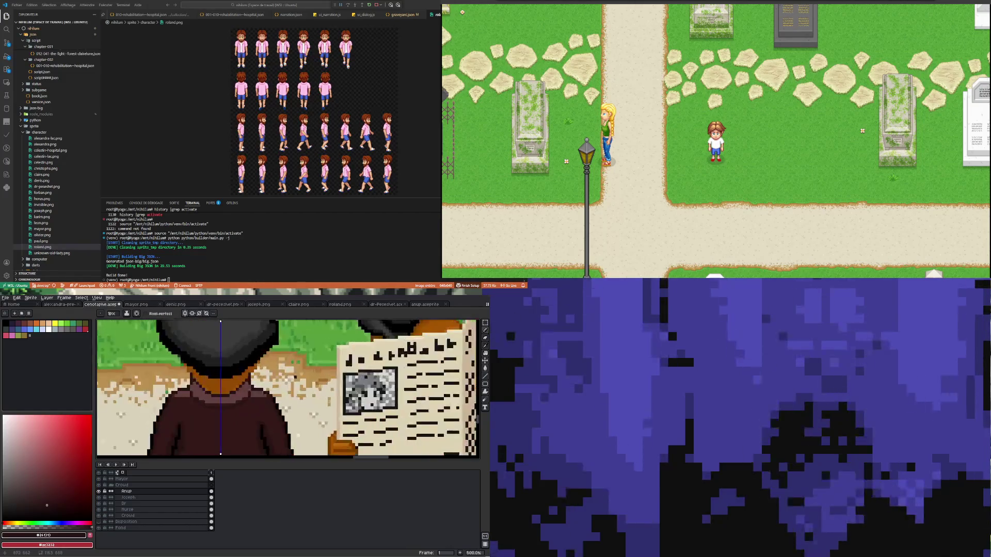
scroll(251, 379, up, 2)
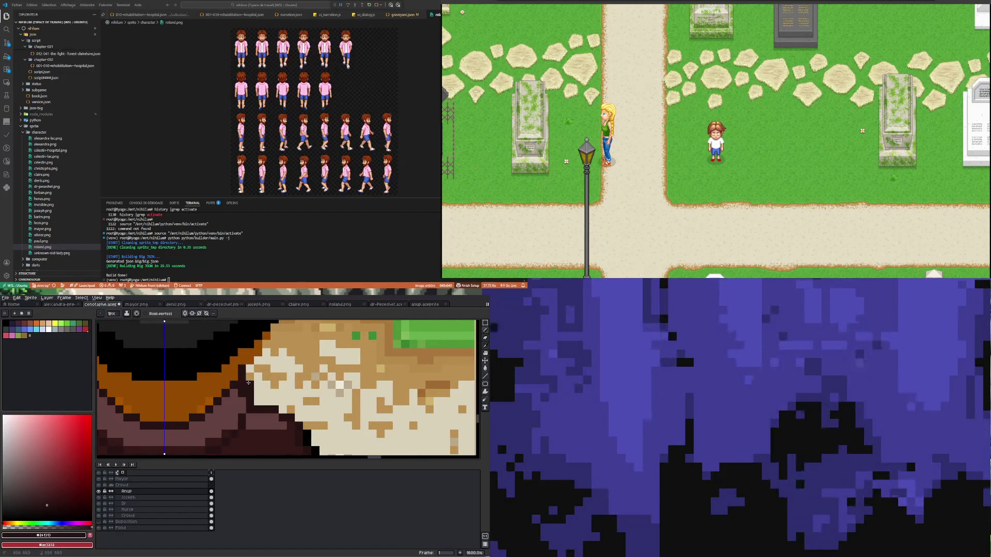
scroll(249, 382, down, 2)
scroll(185, 364, up, 2)
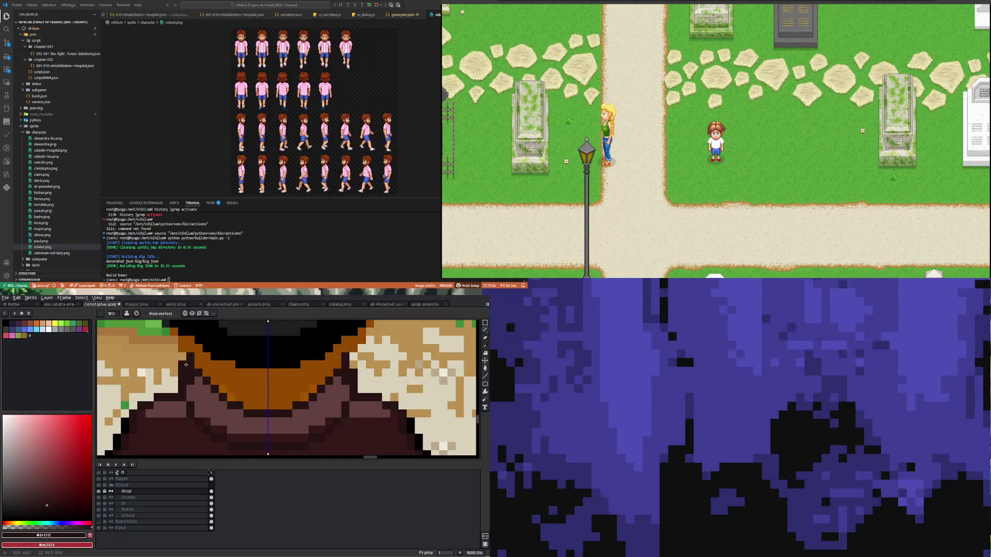
scroll(186, 363, up, 1)
scroll(193, 379, up, 1)
key(i)
click(200, 393)
key(b)
scroll(189, 388, down, 1)
scroll(188, 386, down, 1)
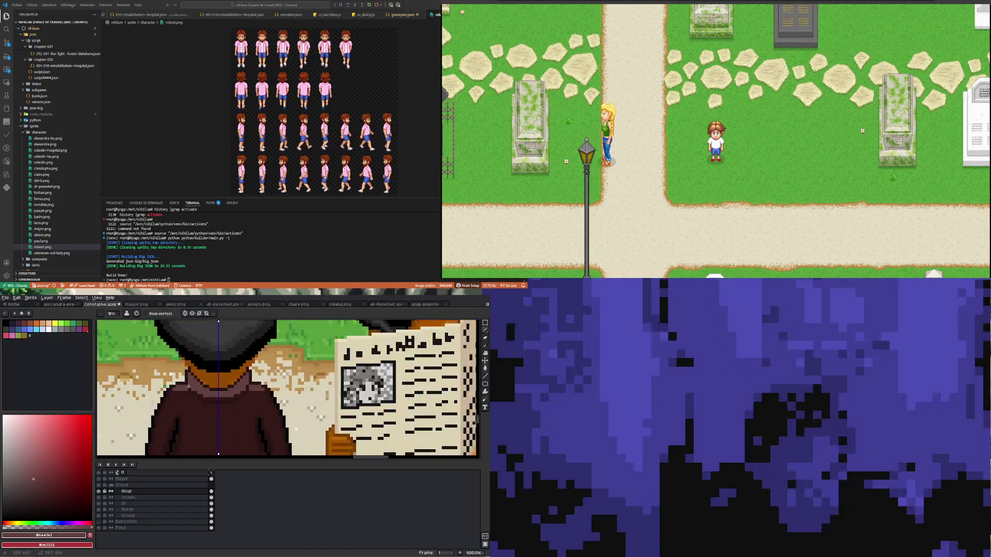
scroll(187, 386, down, 1)
scroll(187, 386, up, 3)
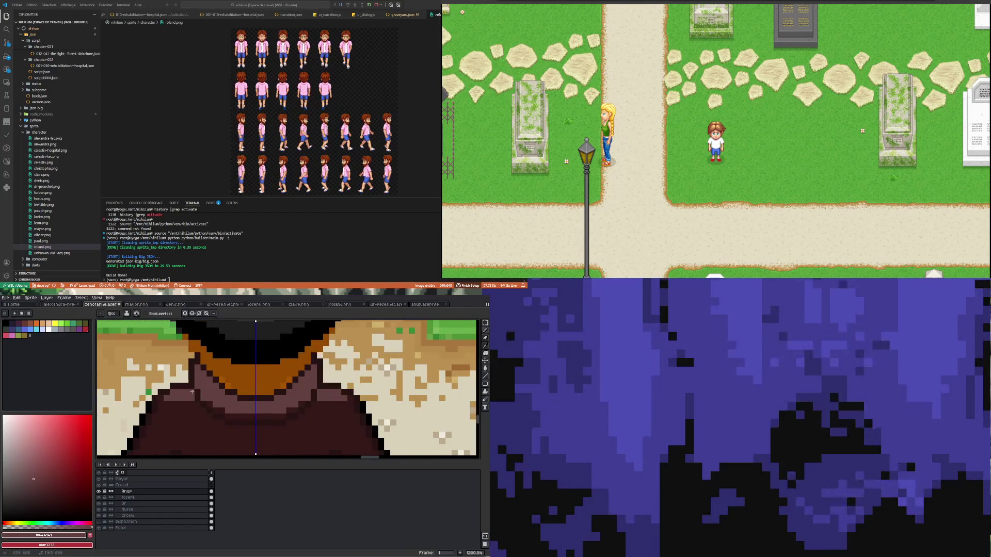
scroll(187, 385, up, 1)
Step: Sample the coat's brown again and frame the collar and shoulders for shading
key(i)
click(204, 380)
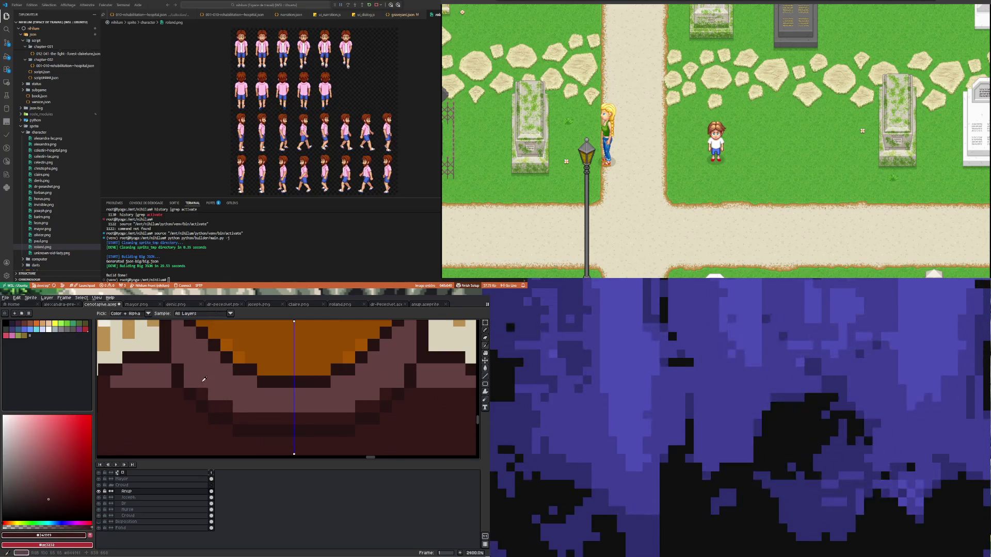
key(b)
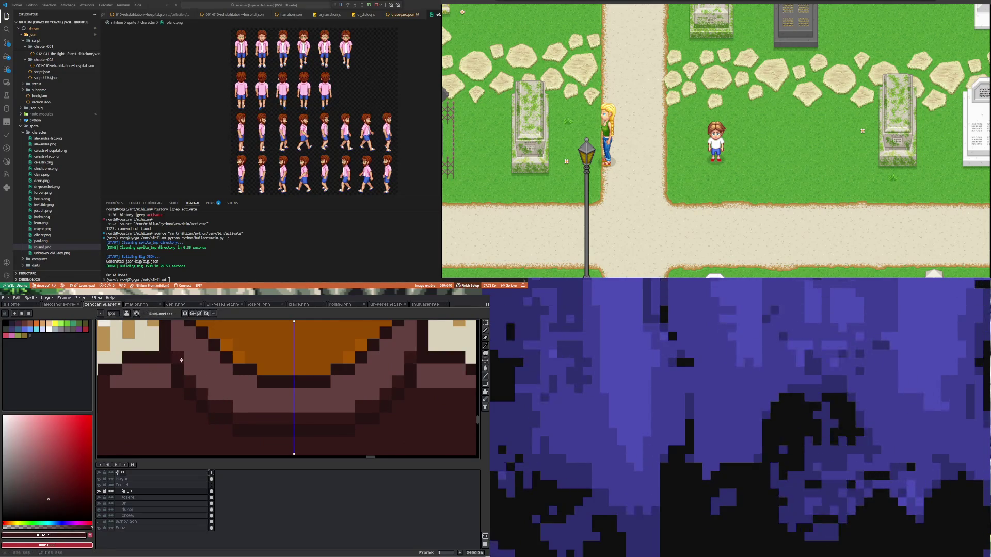
scroll(174, 350, down, 2)
scroll(195, 377, down, 2)
scroll(195, 375, up, 2)
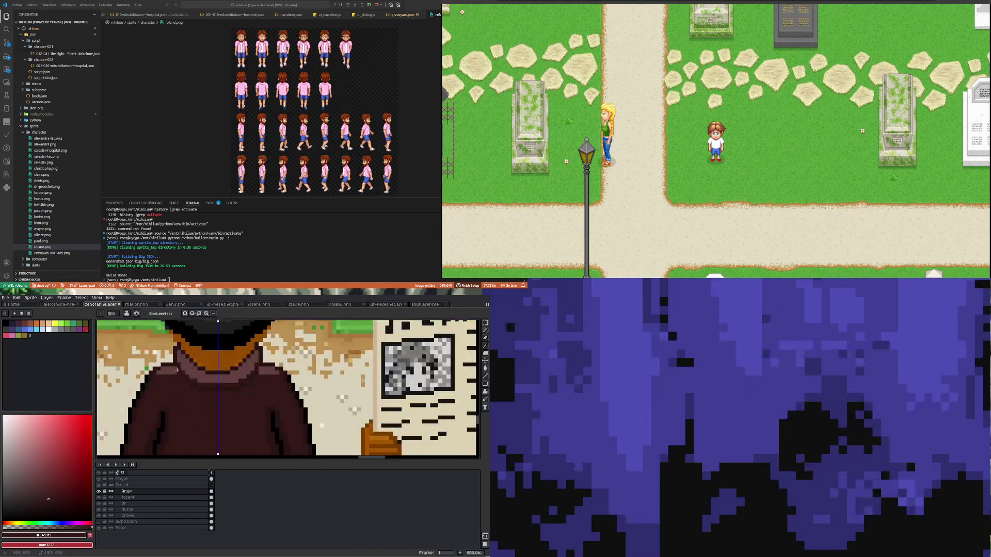
scroll(177, 382, up, 2)
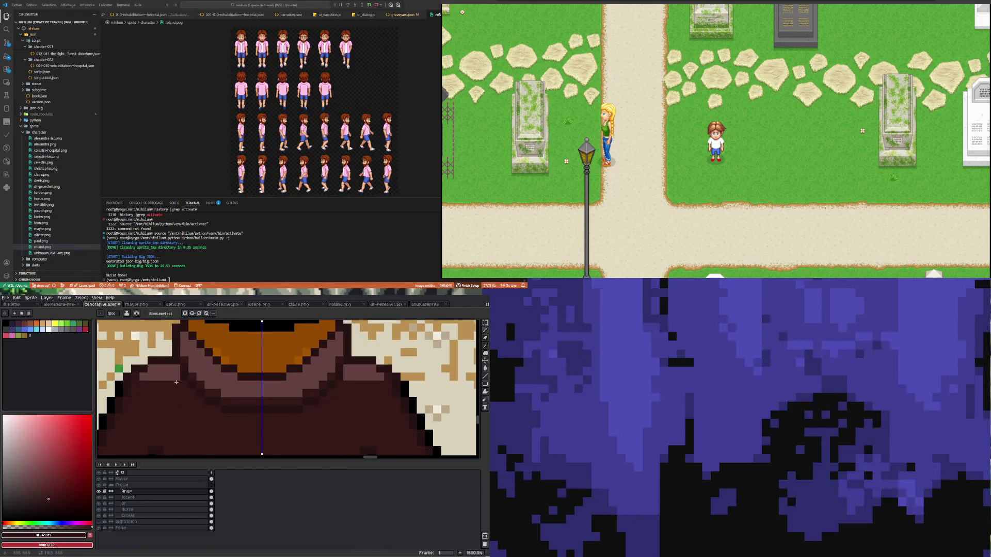
Step: Sample a darker red from the canvas and paint a dark shading line across the coat shoulder with the Pencil
key(i)
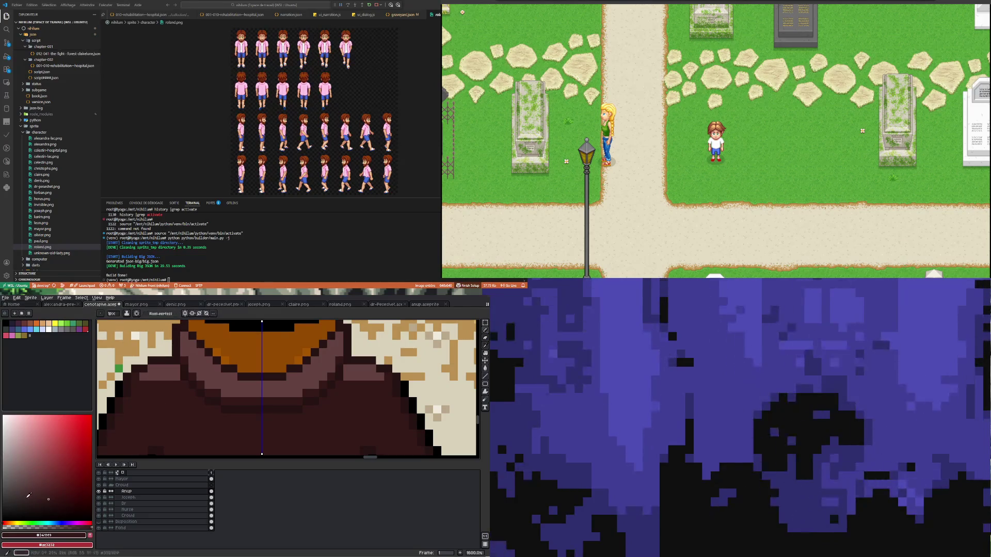
key(i)
click(162, 376)
click(44, 486)
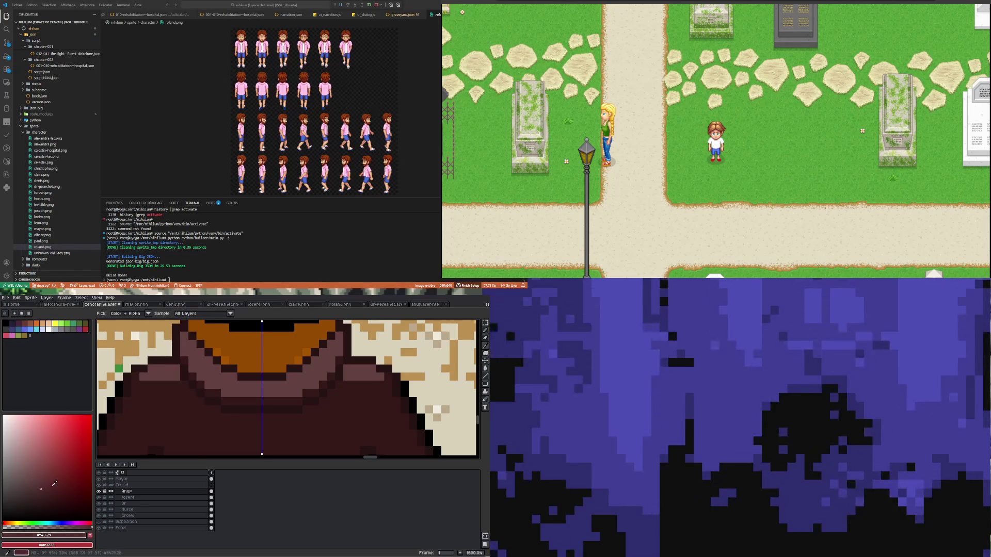
key(b)
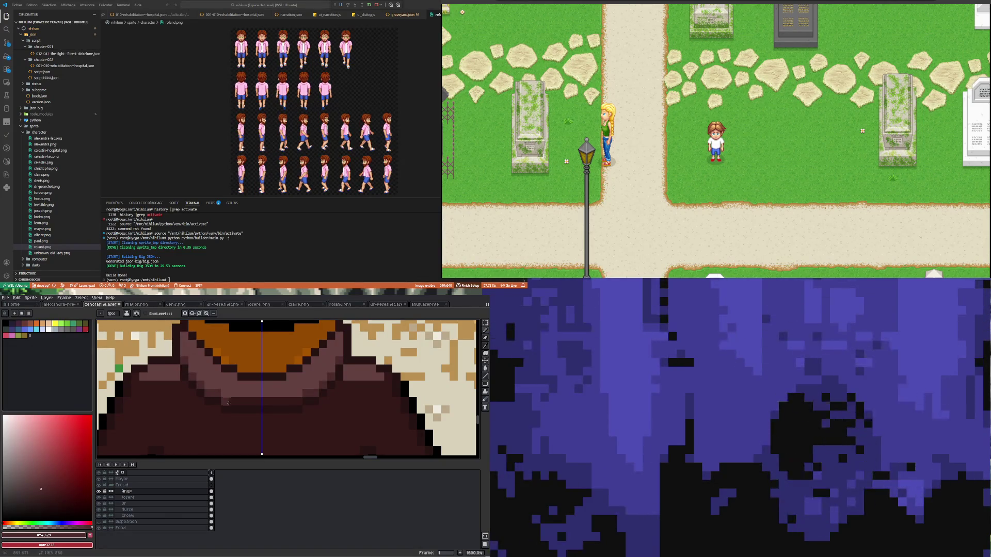
drag(284, 394, 228, 393)
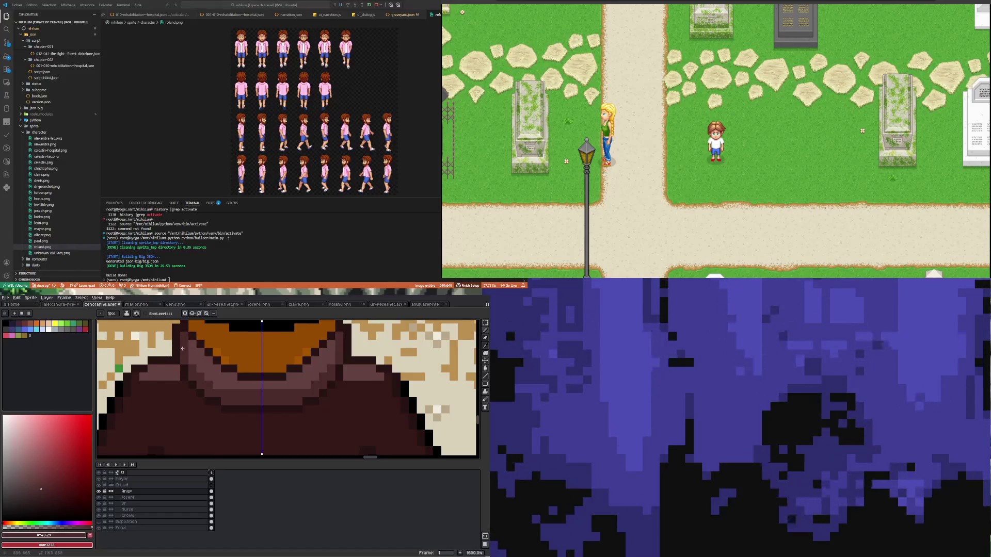
scroll(181, 337, down, 4)
scroll(190, 371, up, 3)
scroll(190, 372, up, 1)
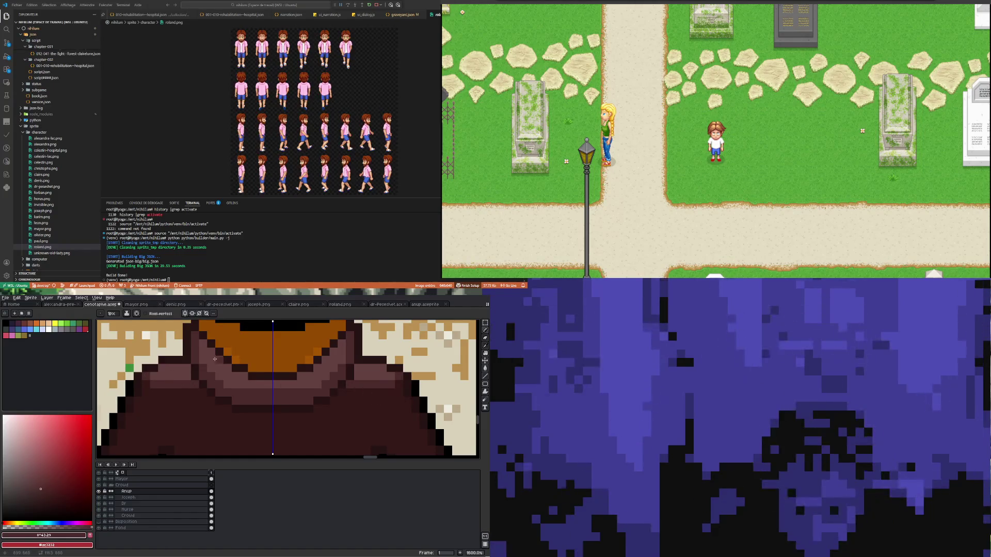
scroll(219, 358, down, 5)
scroll(201, 397, down, 2)
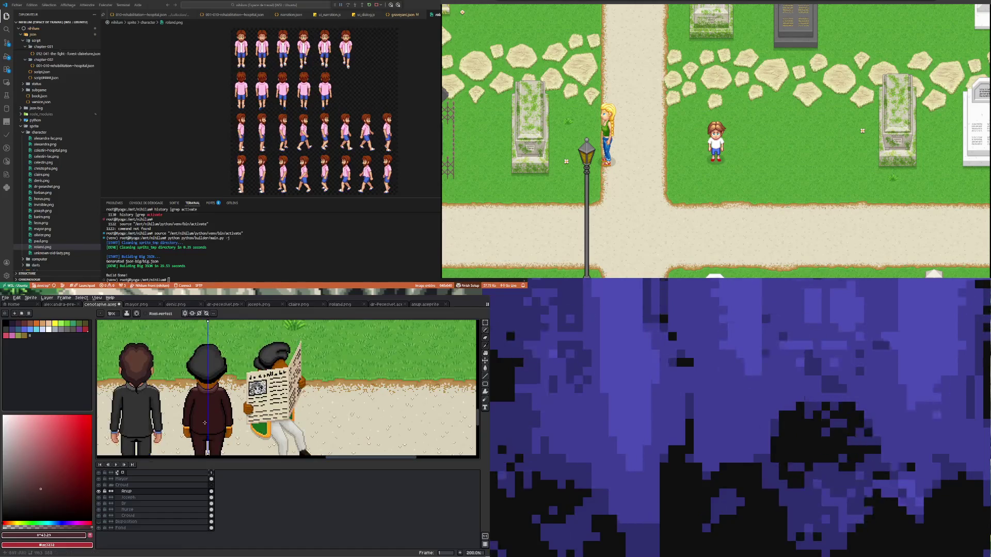
scroll(202, 411, up, 2)
scroll(204, 422, up, 4)
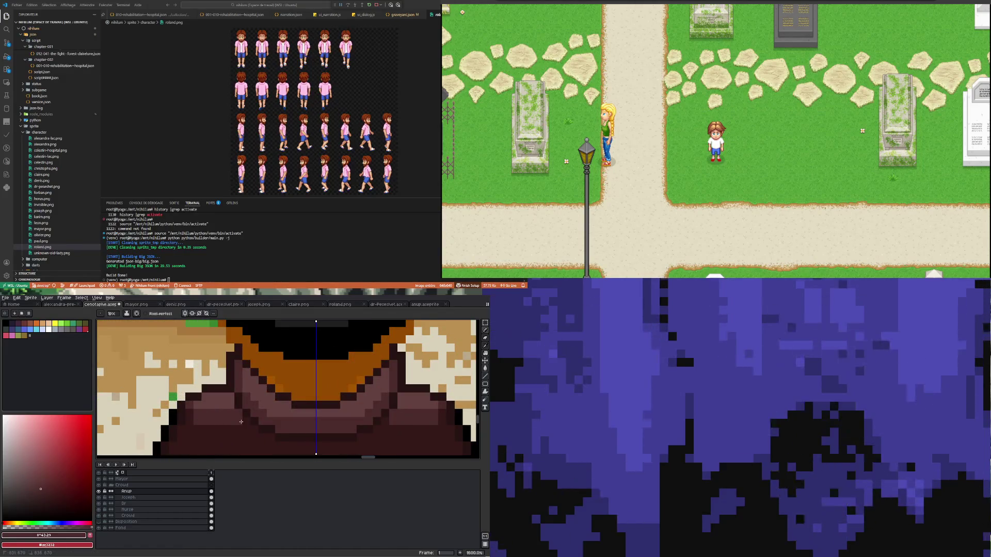
scroll(213, 402, down, 4)
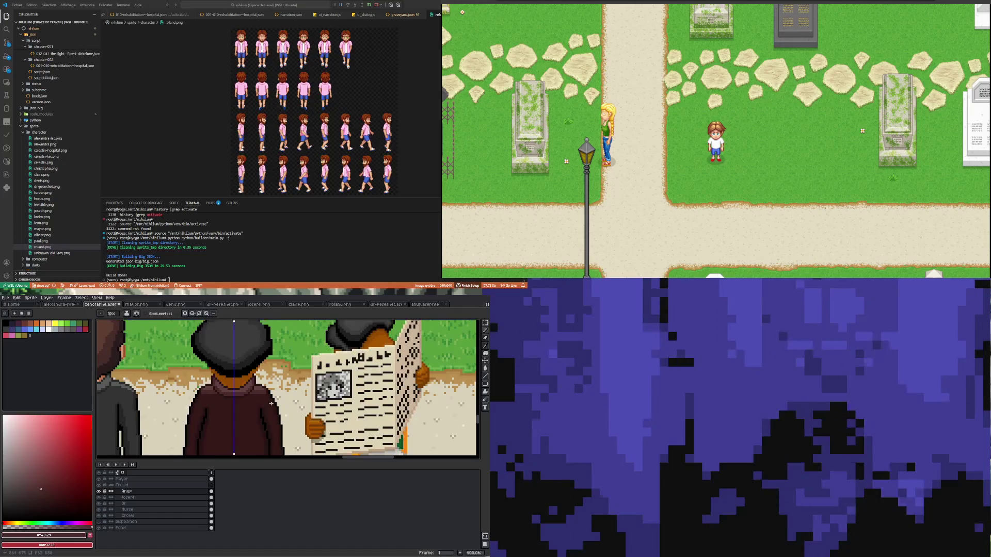
scroll(237, 397, up, 2)
scroll(263, 390, up, 2)
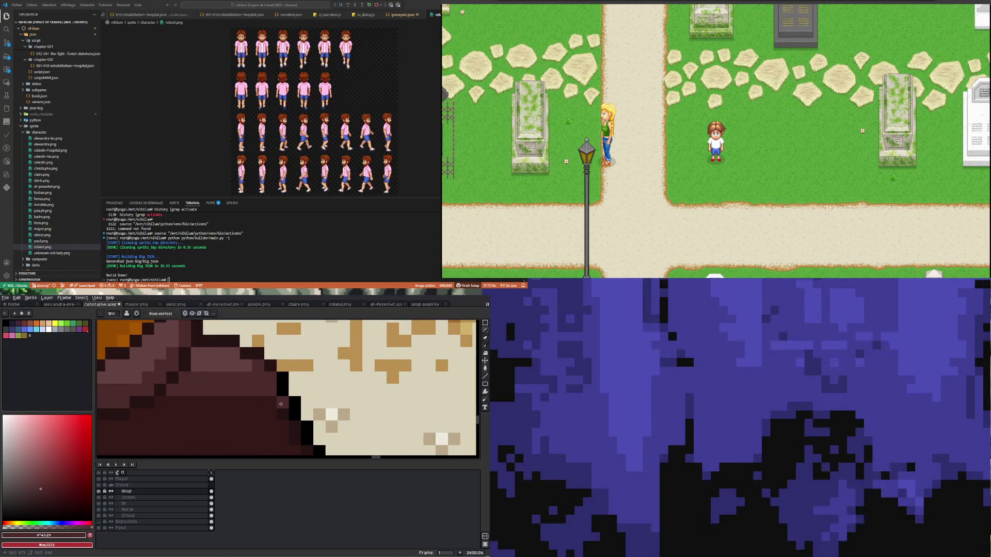
scroll(251, 379, down, 3)
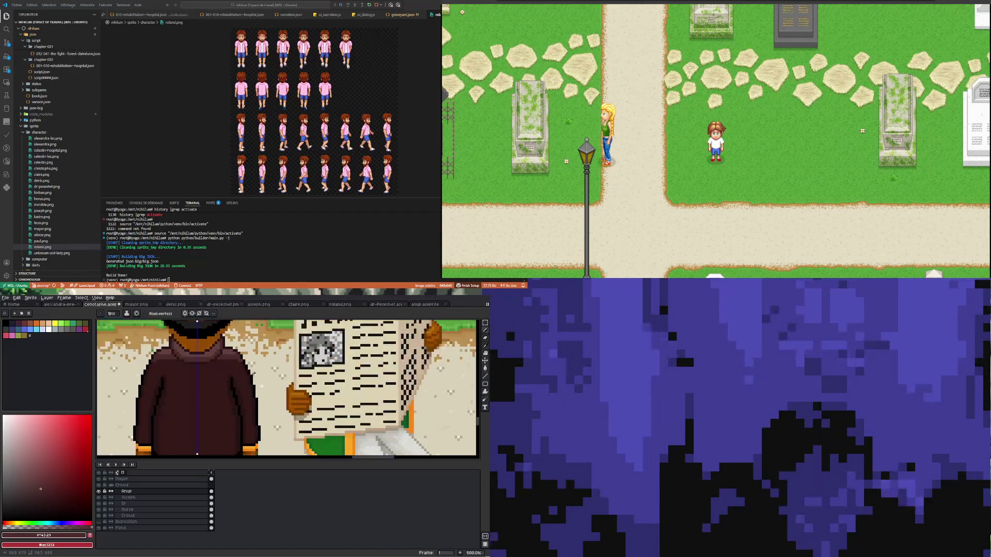
scroll(226, 367, up, 4)
scroll(214, 354, down, 5)
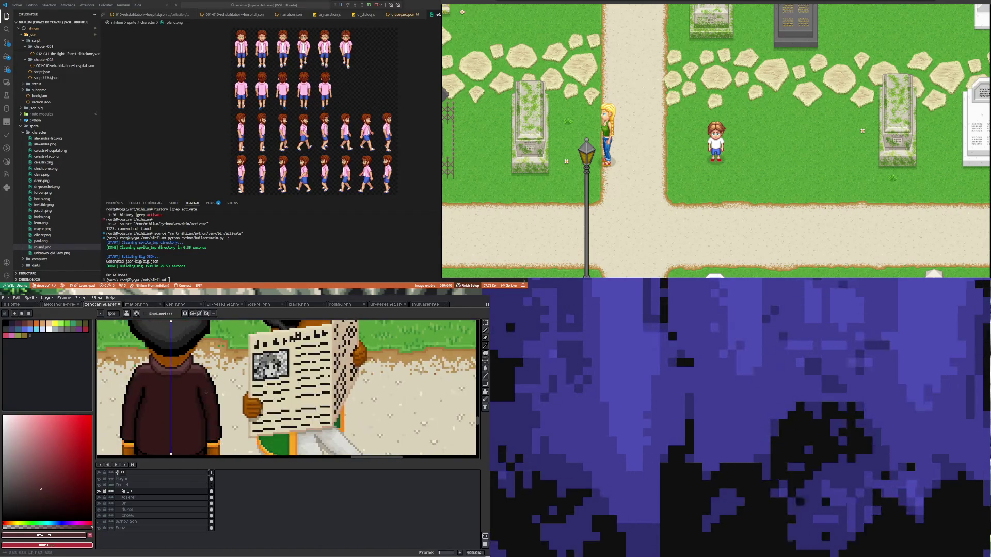
scroll(206, 392, down, 4)
scroll(192, 421, up, 3)
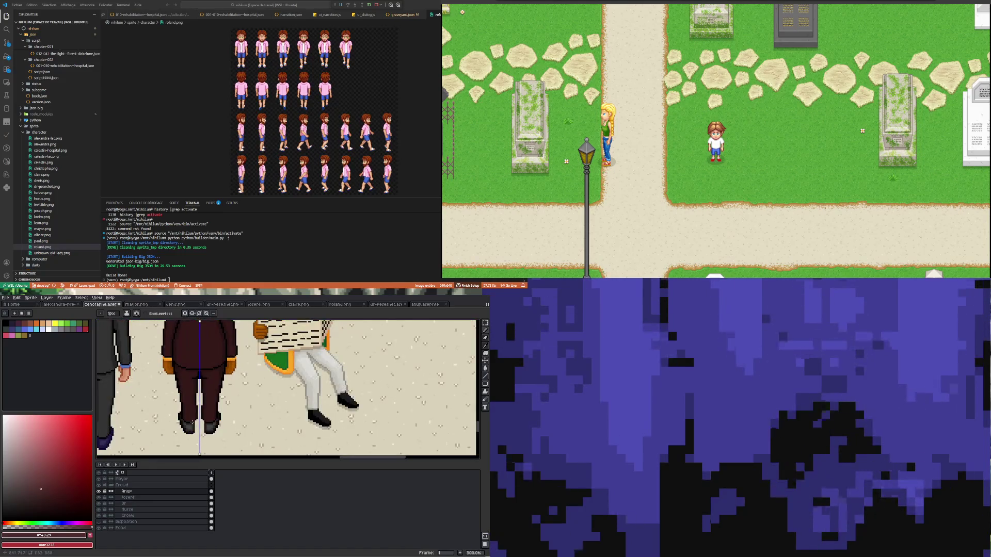
scroll(192, 366, up, 3)
scroll(191, 367, down, 3)
scroll(155, 362, up, 3)
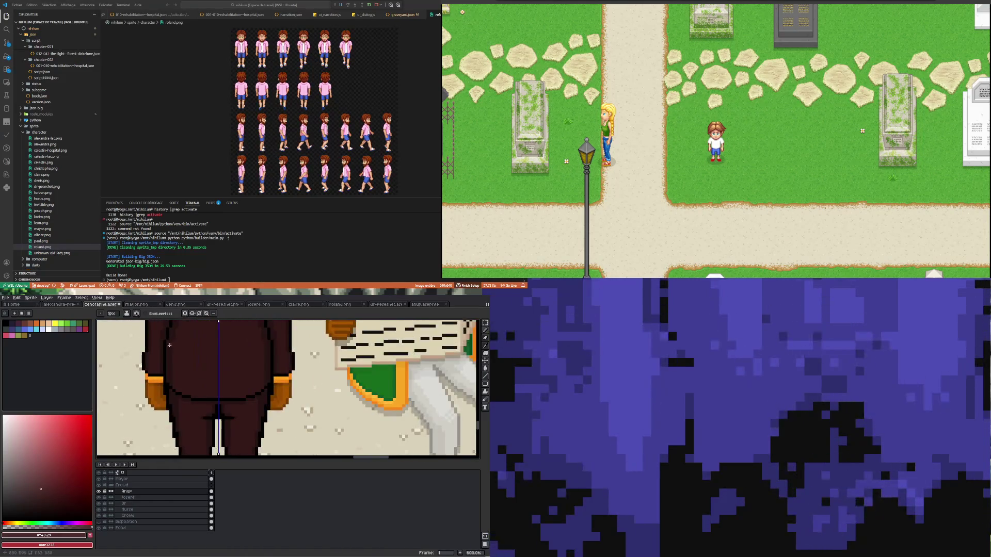
scroll(144, 361, up, 3)
scroll(166, 378, down, 2)
scroll(165, 378, down, 1)
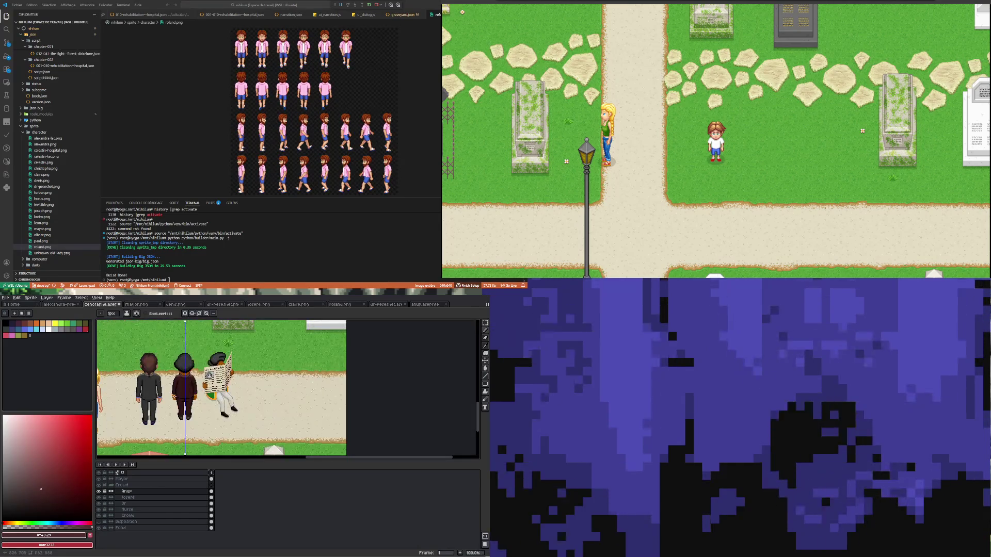
scroll(190, 390, up, 2)
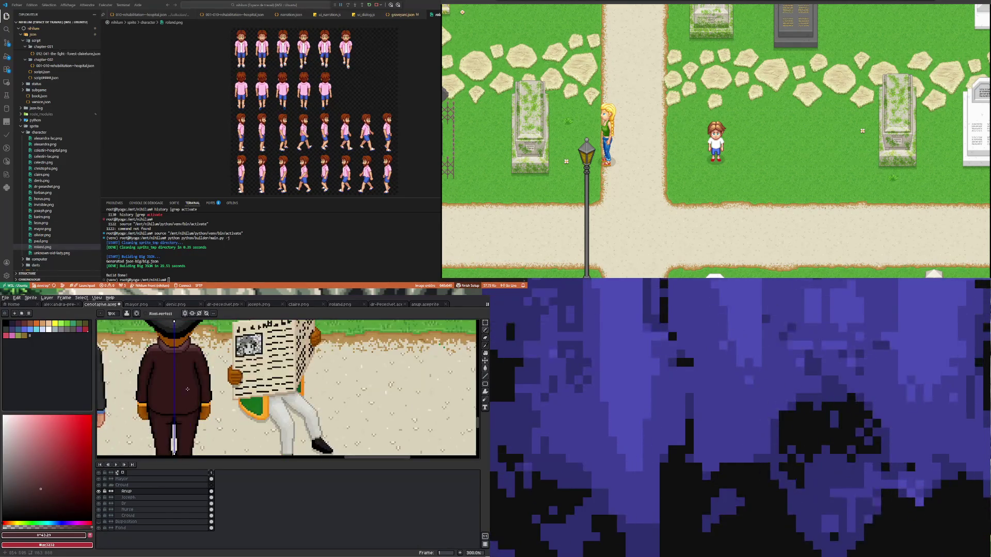
scroll(187, 390, down, 2)
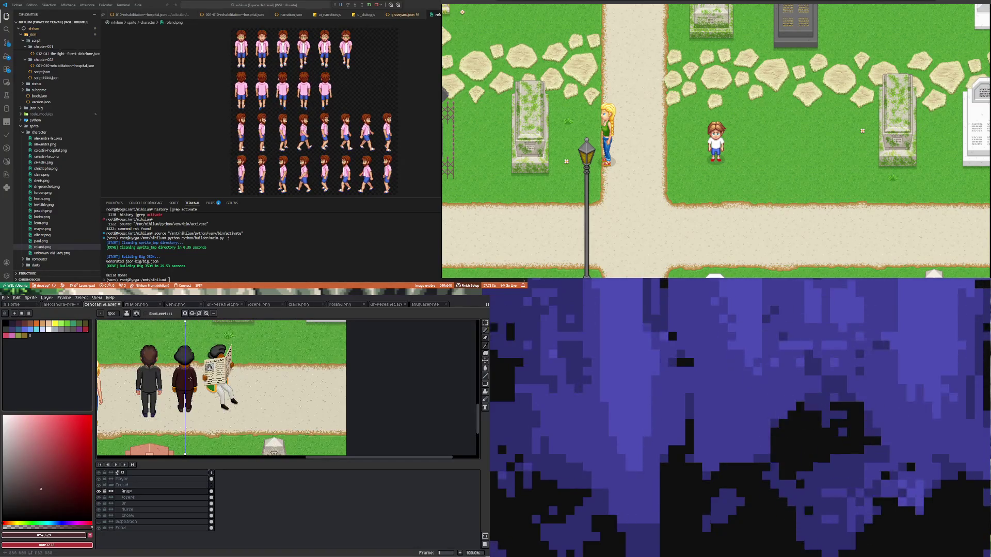
scroll(181, 363, up, 1)
scroll(186, 352, up, 1)
scroll(191, 341, up, 1)
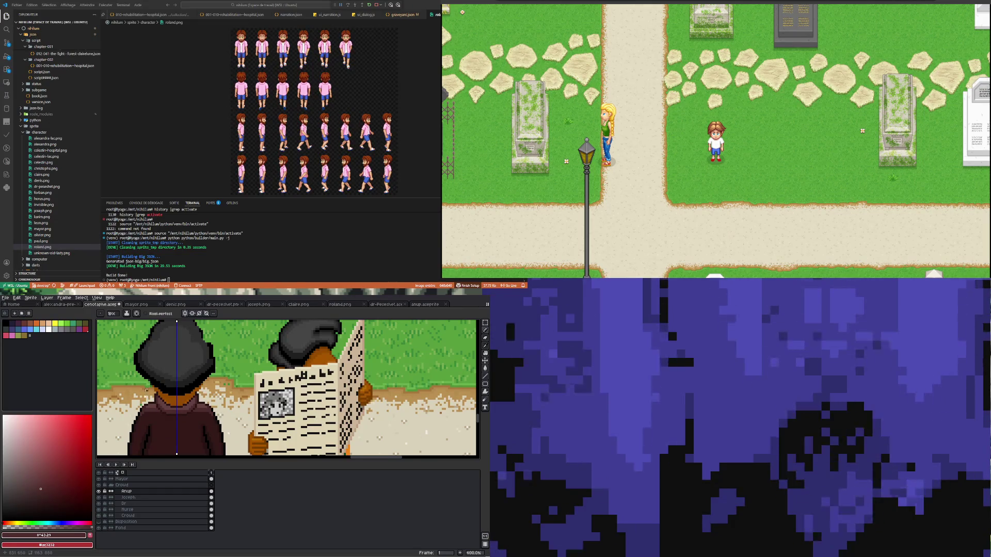
scroll(165, 388, up, 1)
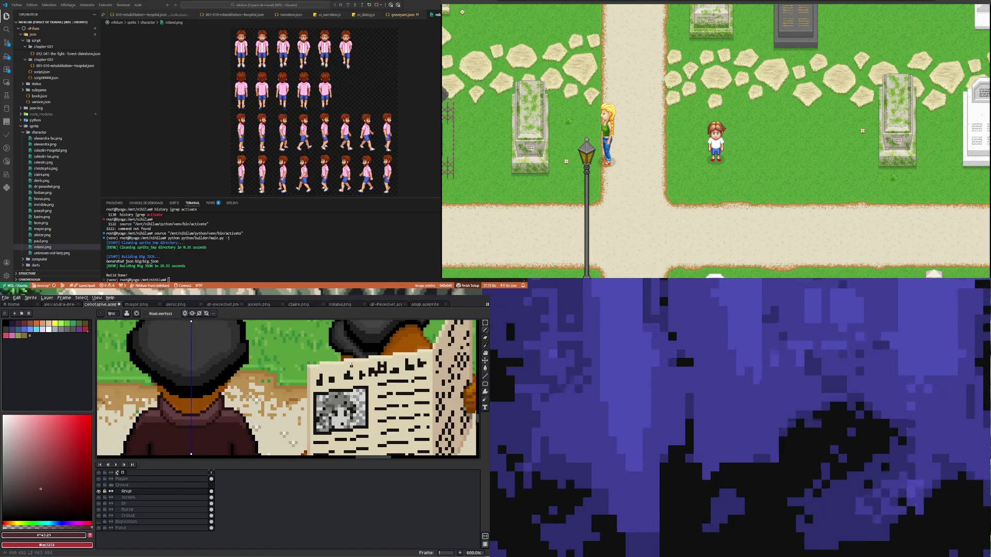
key(i)
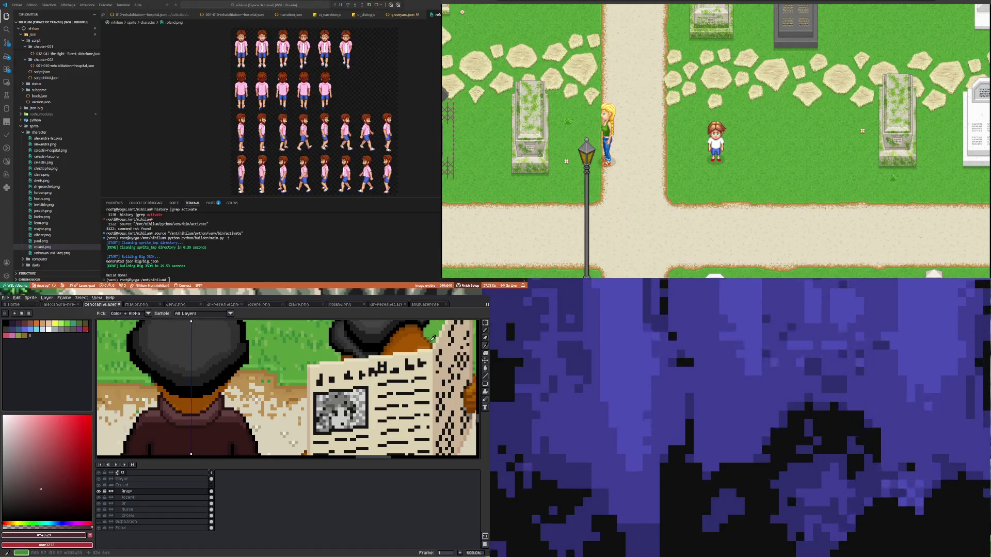
Step: Sample the collar's orange and nearby tones and paint darker shading on the neck between the maroon shoulders
click(183, 394)
scroll(184, 394, up, 1)
scroll(184, 394, up, 1)
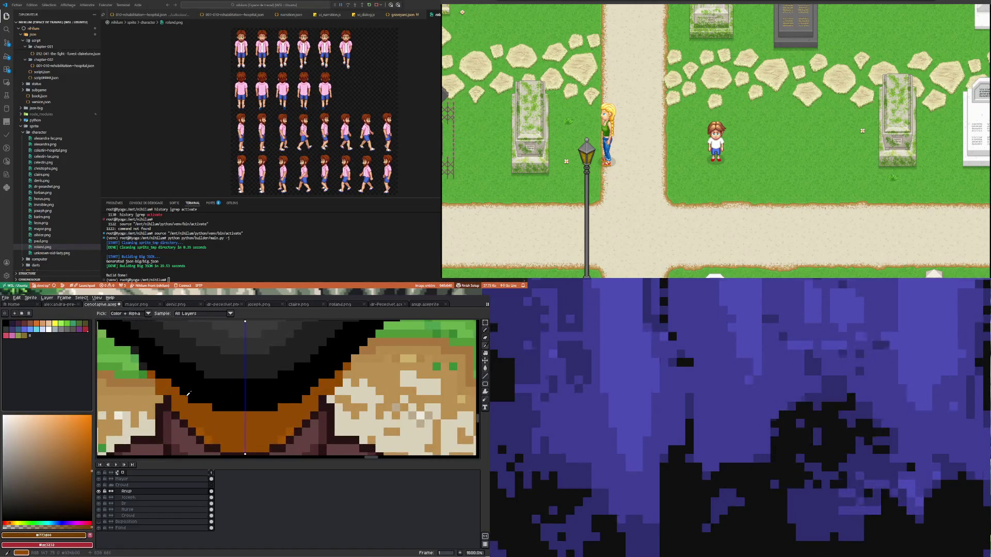
key(b)
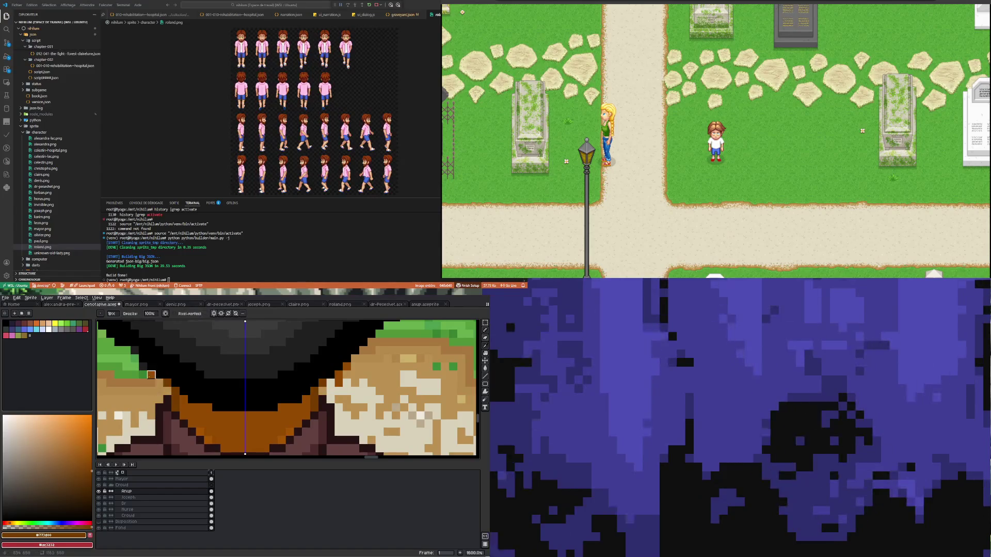
scroll(143, 382, down, 5)
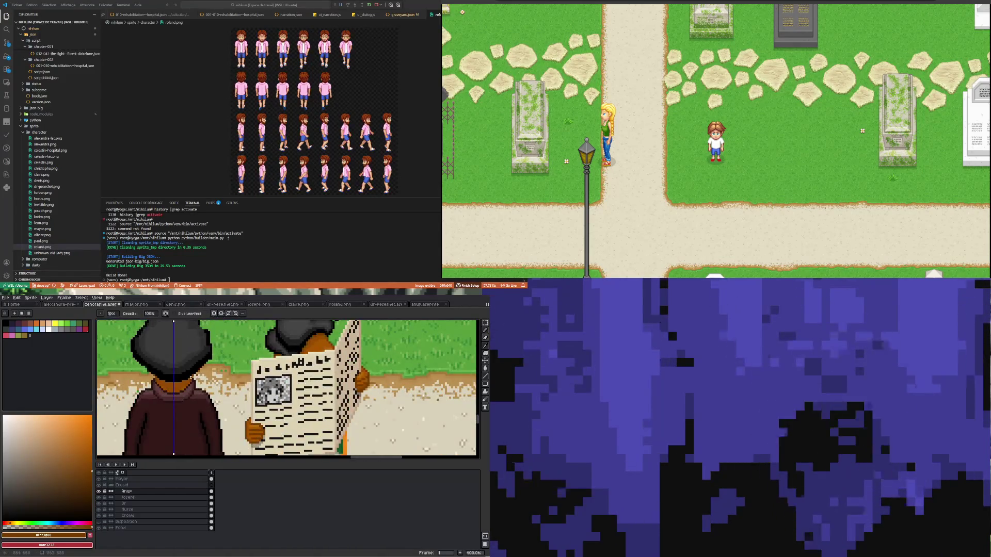
scroll(208, 377, up, 6)
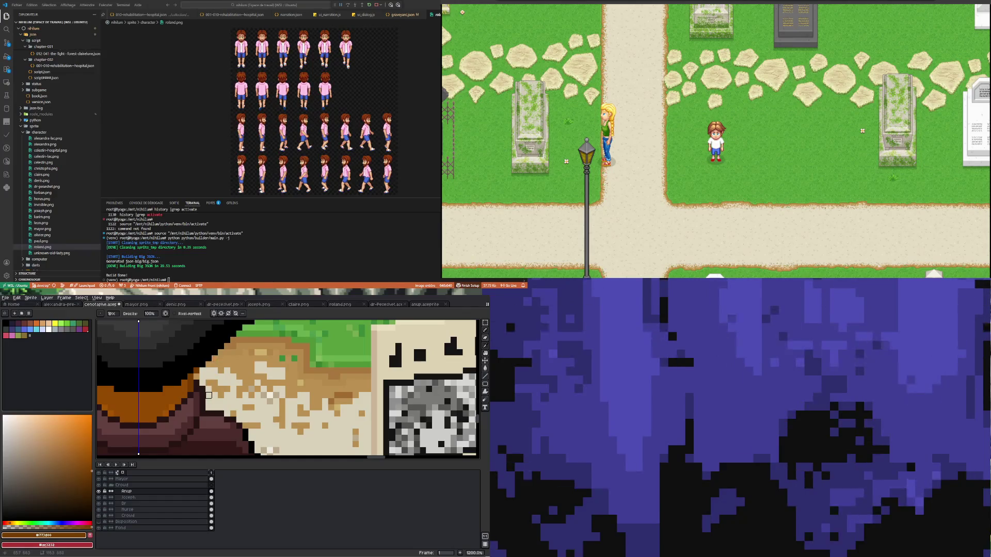
scroll(208, 394, down, 3)
scroll(155, 382, up, 2)
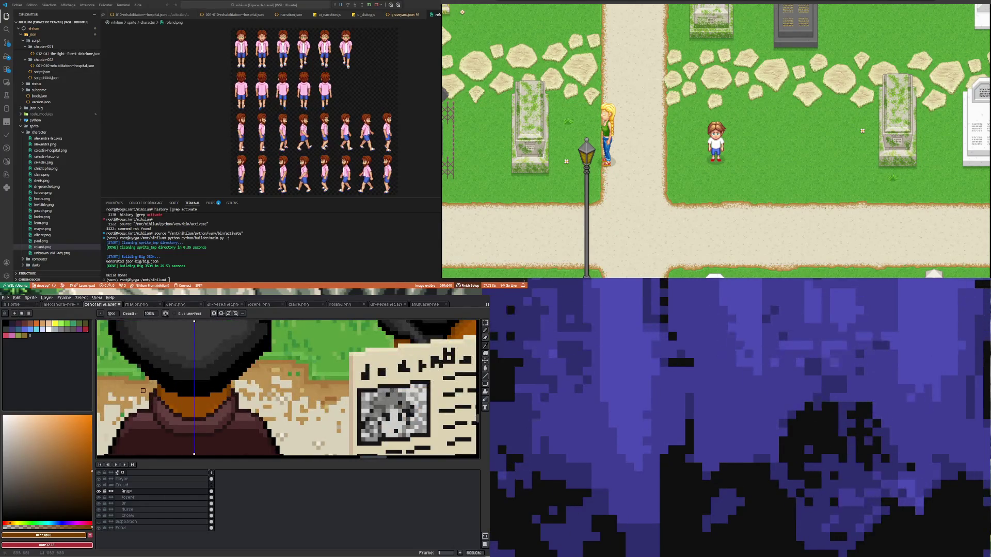
scroll(147, 391, down, 4)
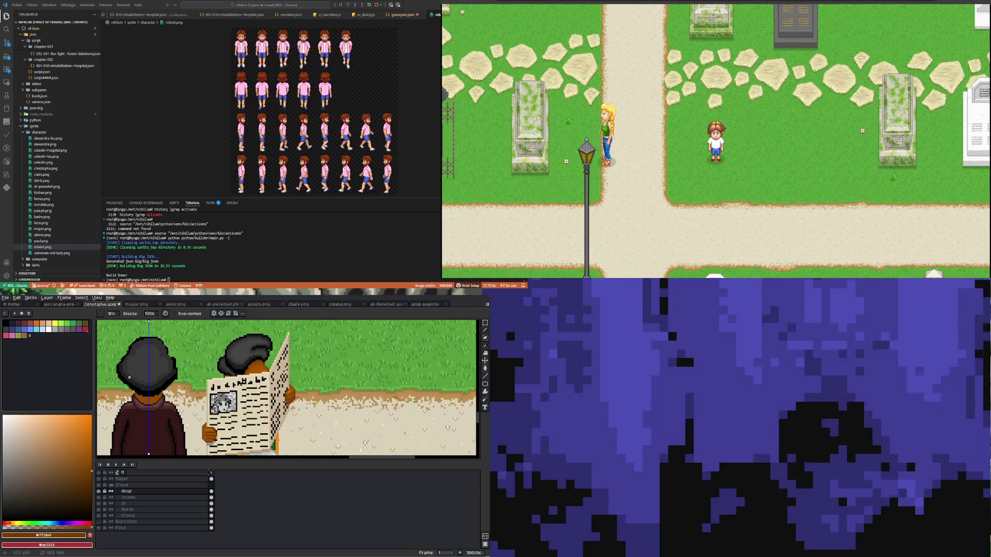
scroll(154, 399, up, 4)
scroll(162, 413, down, 2)
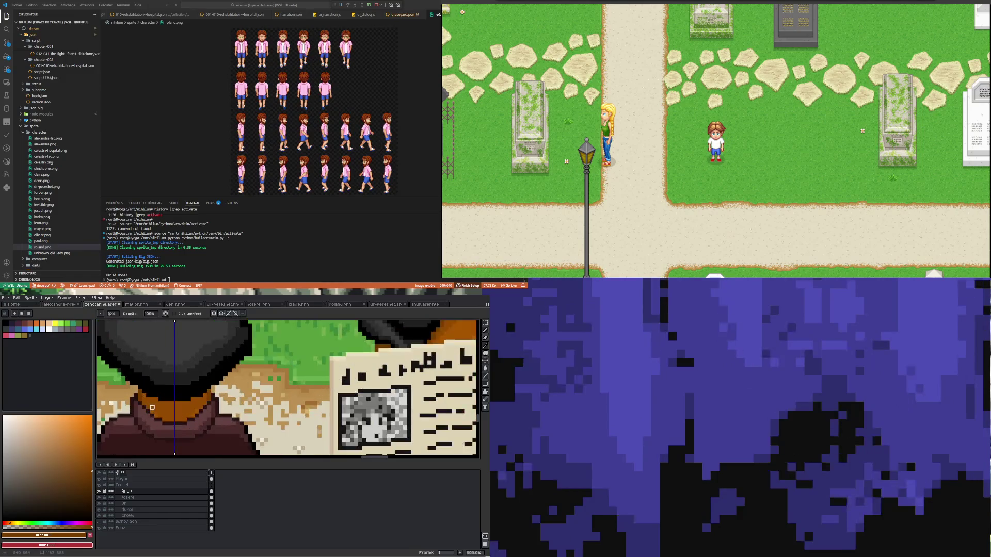
scroll(155, 409, up, 2)
scroll(152, 409, down, 2)
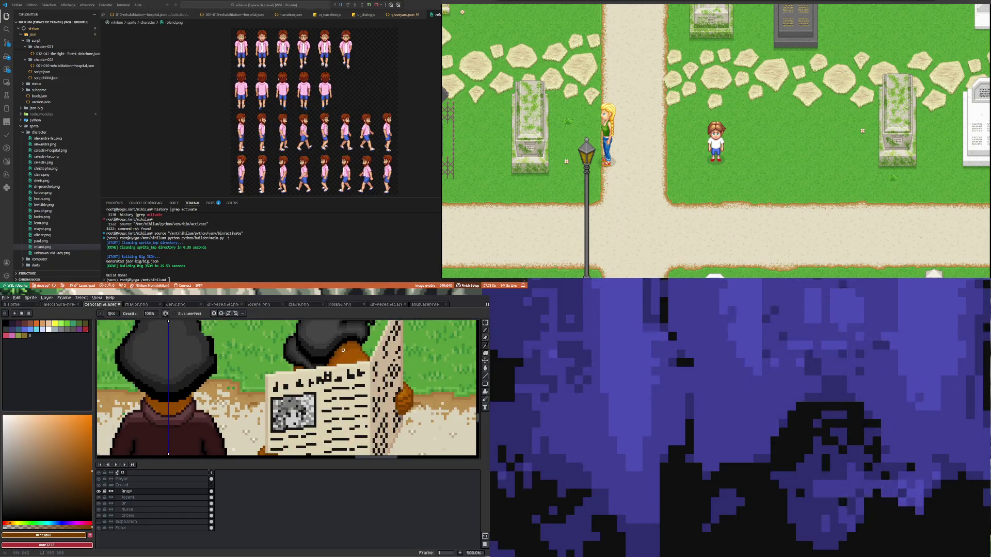
key(i)
click(346, 356)
scroll(155, 417, up, 4)
key(b)
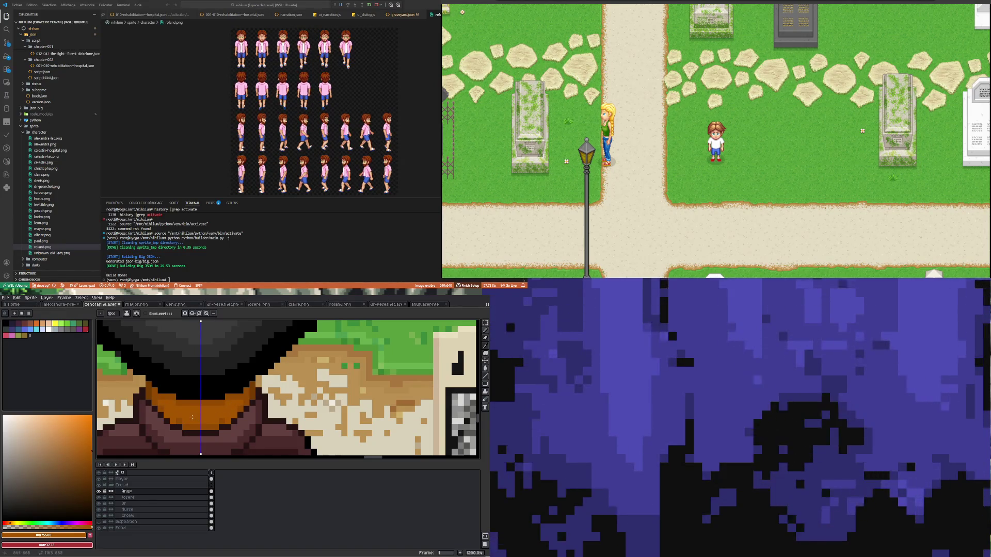
Step: Sample the collar orange and paint a lighter band down the collar's centre so both sides shade evenly
key(u)
key(i)
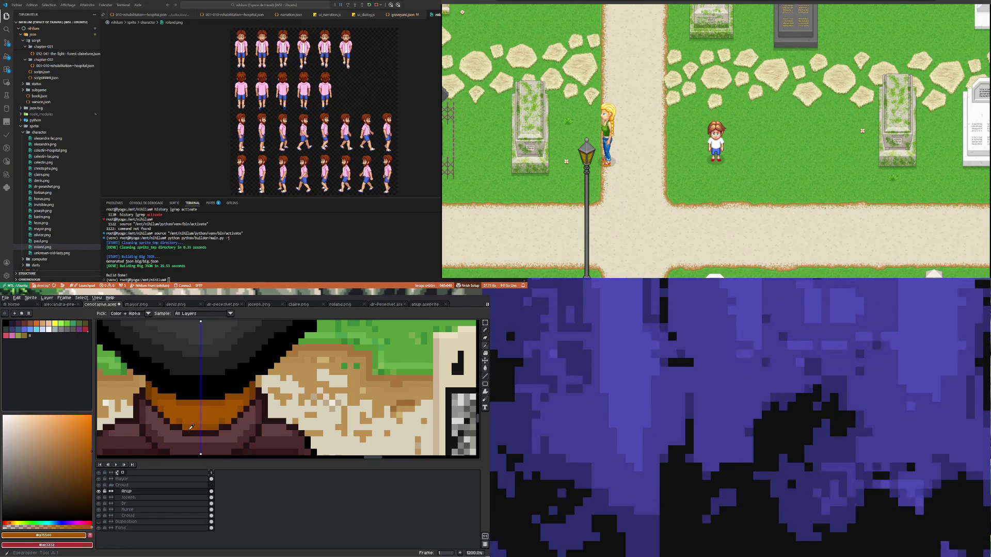
click(166, 415)
key(b)
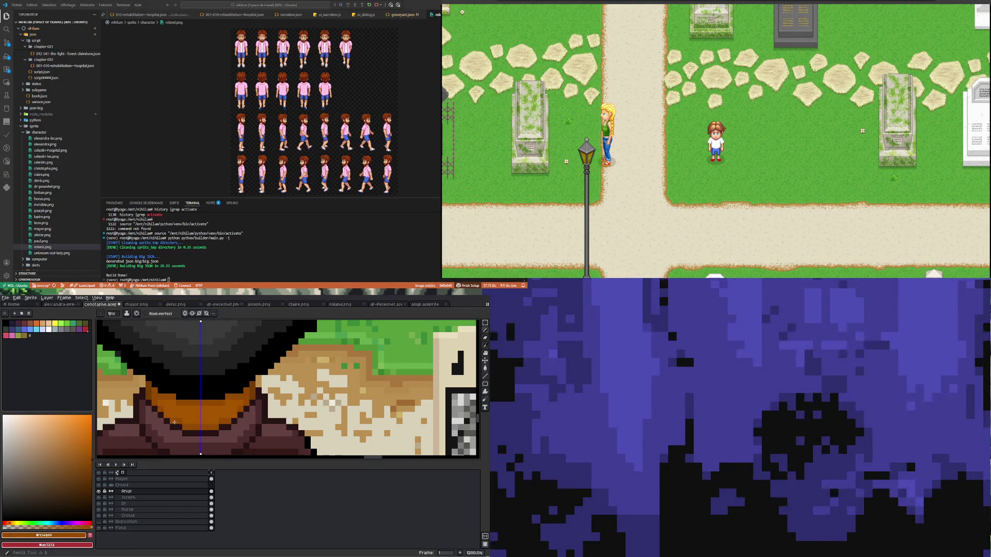
key(Return)
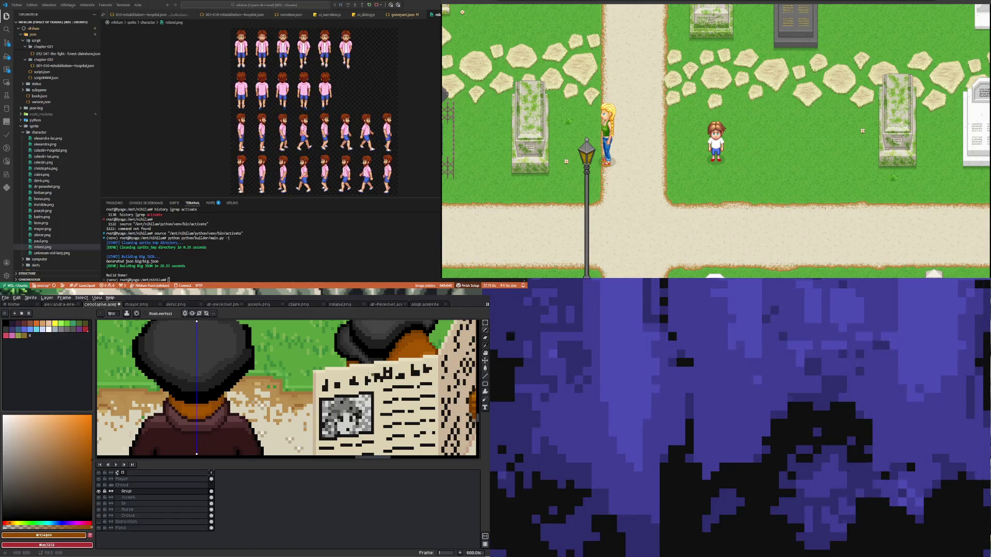
click(486, 375)
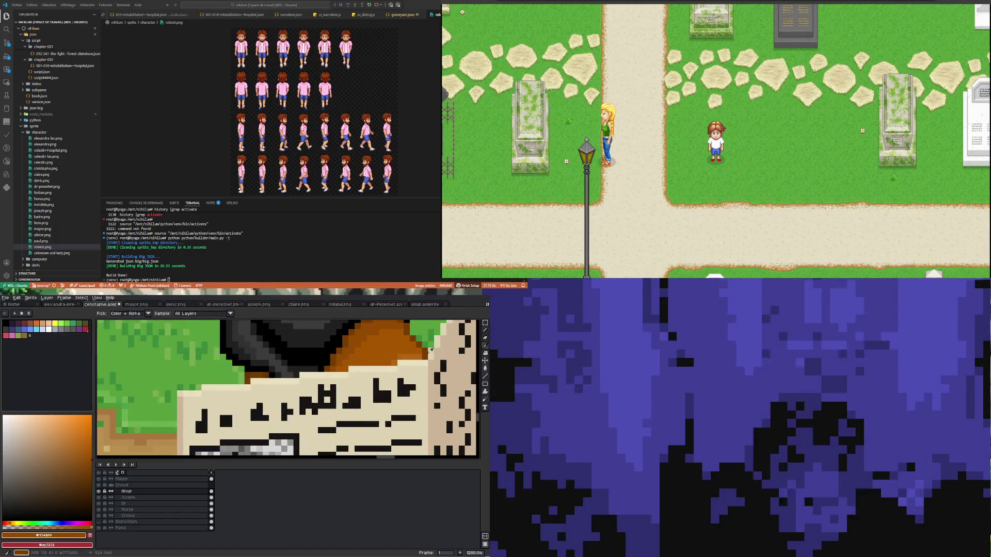
scroll(409, 355, down, 5)
key(b)
scroll(308, 385, up, 2)
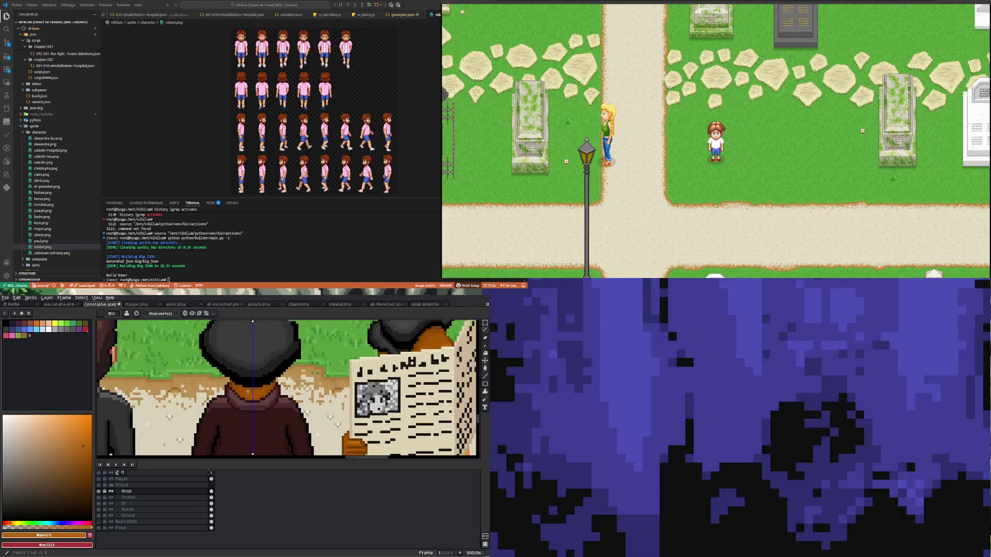
scroll(251, 392, up, 1)
scroll(257, 396, down, 3)
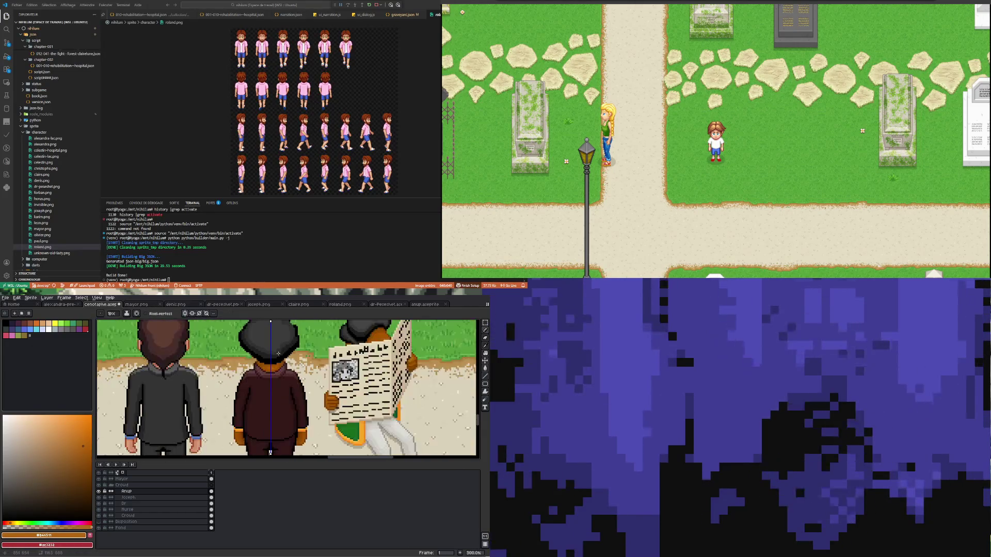
scroll(264, 370, up, 3)
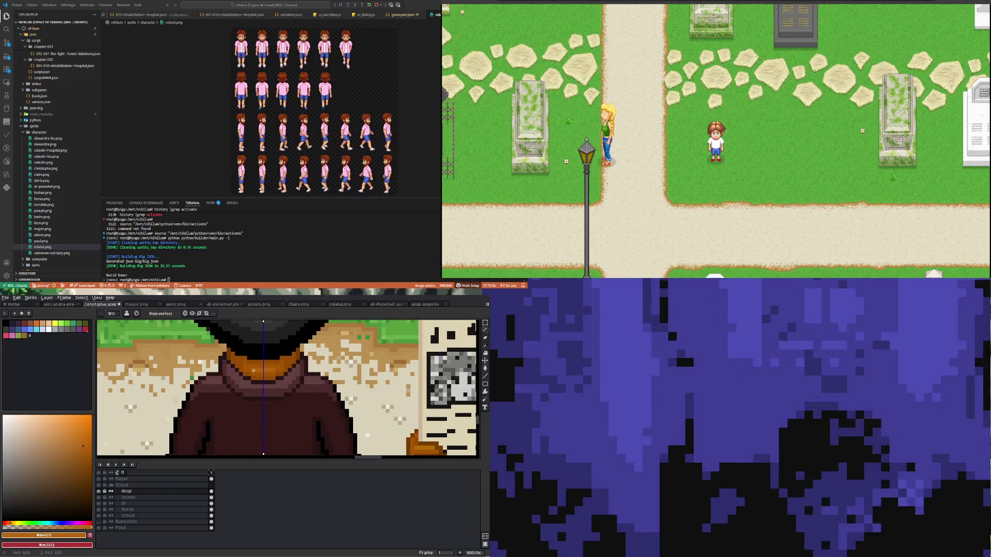
scroll(257, 384, down, 5)
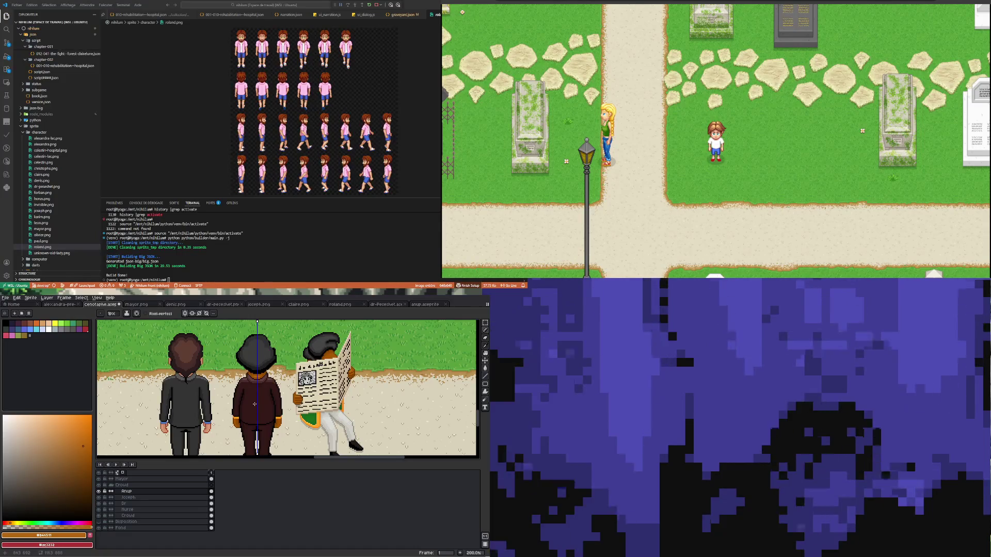
scroll(255, 403, up, 3)
scroll(255, 403, up, 3)
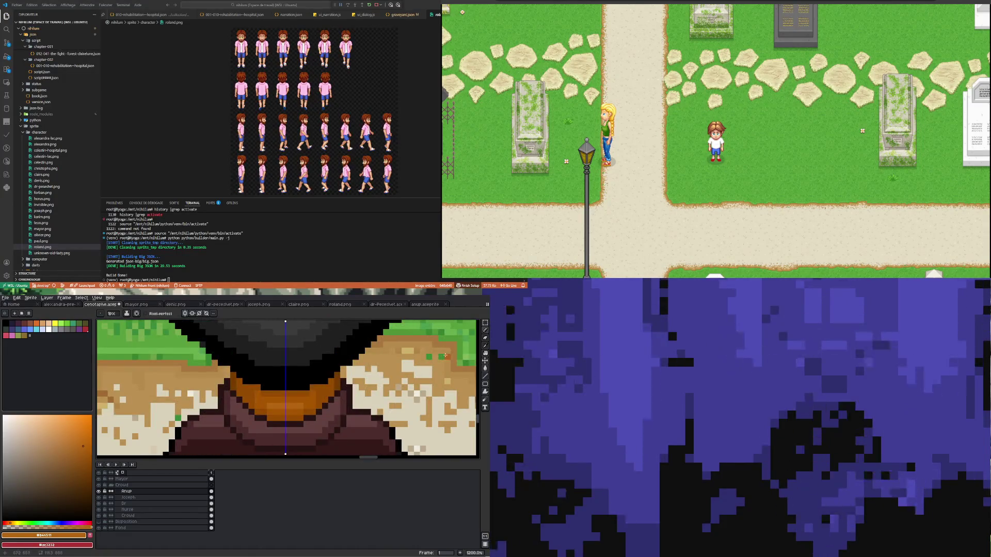
Step: Settle on the Pencil with dark brown #261313 and shade both coat shoulders framing the orange neck
key(w)
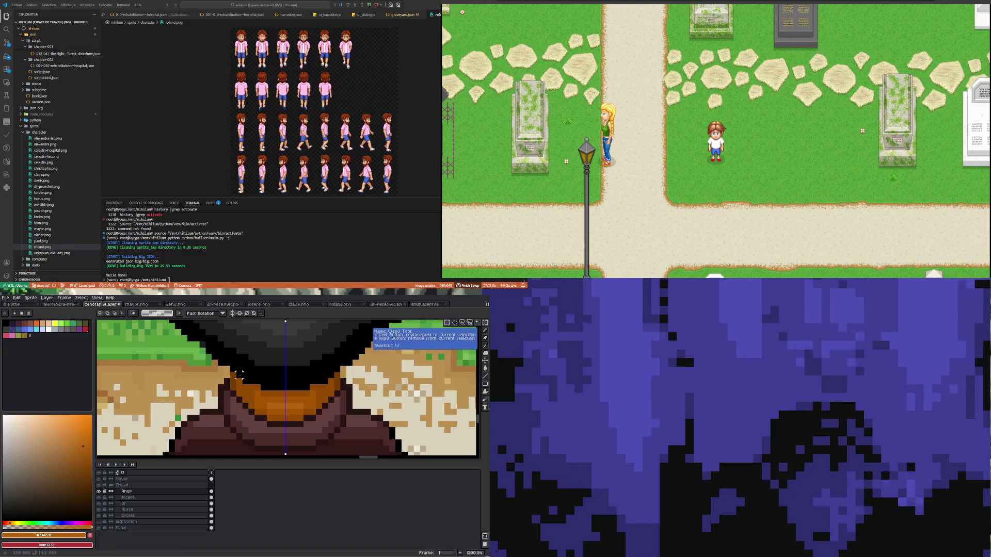
scroll(240, 379, up, 1)
key(b)
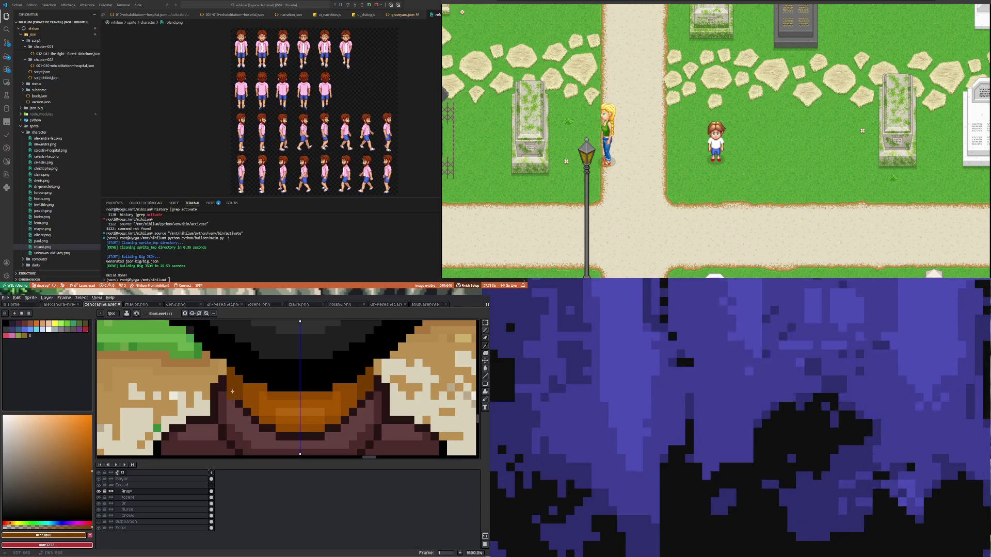
key(g)
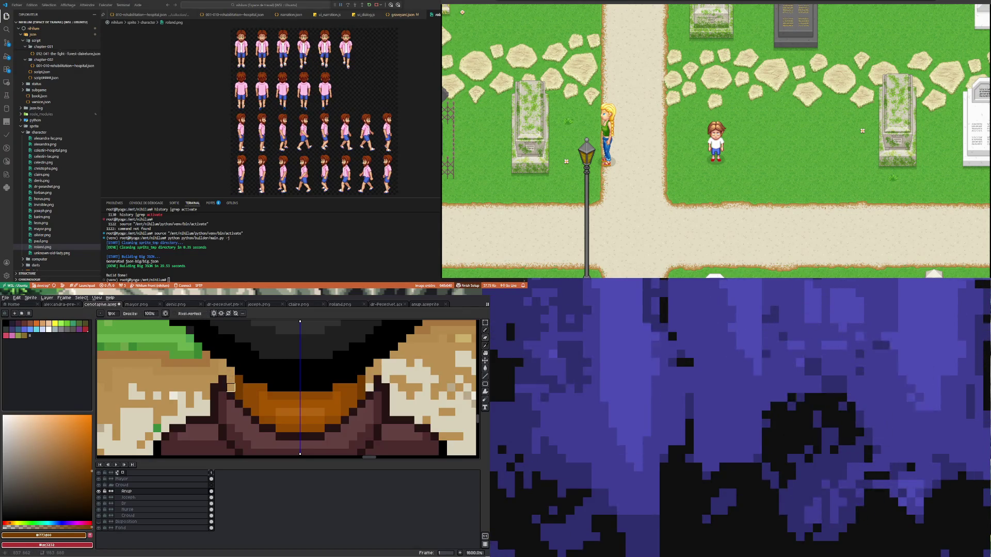
key(b)
alt+click(228, 376)
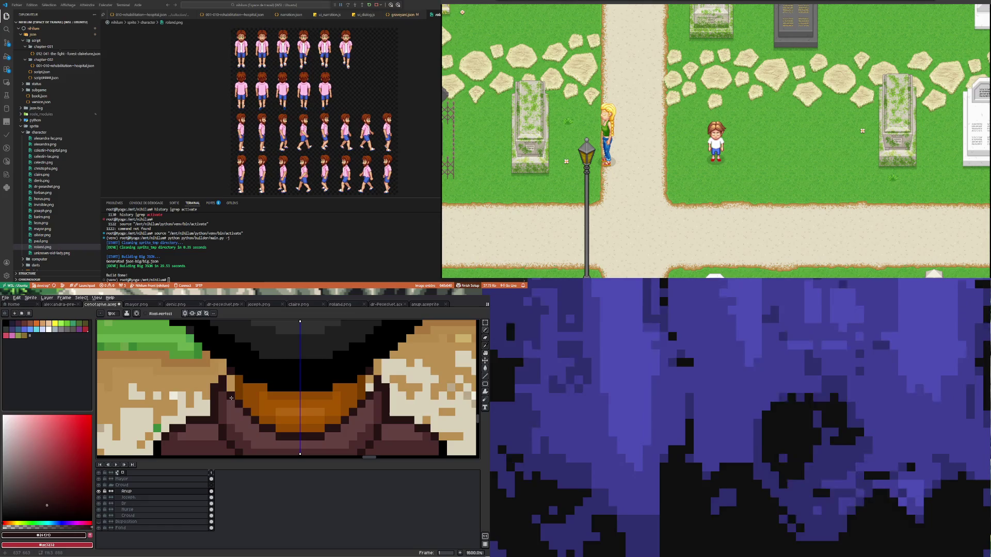
alt+click(227, 392)
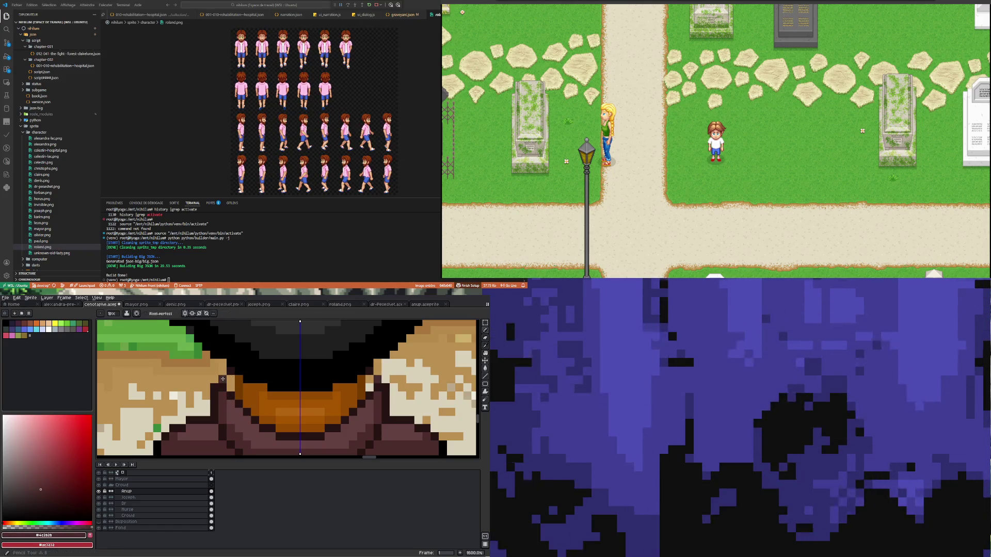
scroll(229, 386, down, 3)
scroll(227, 387, up, 1)
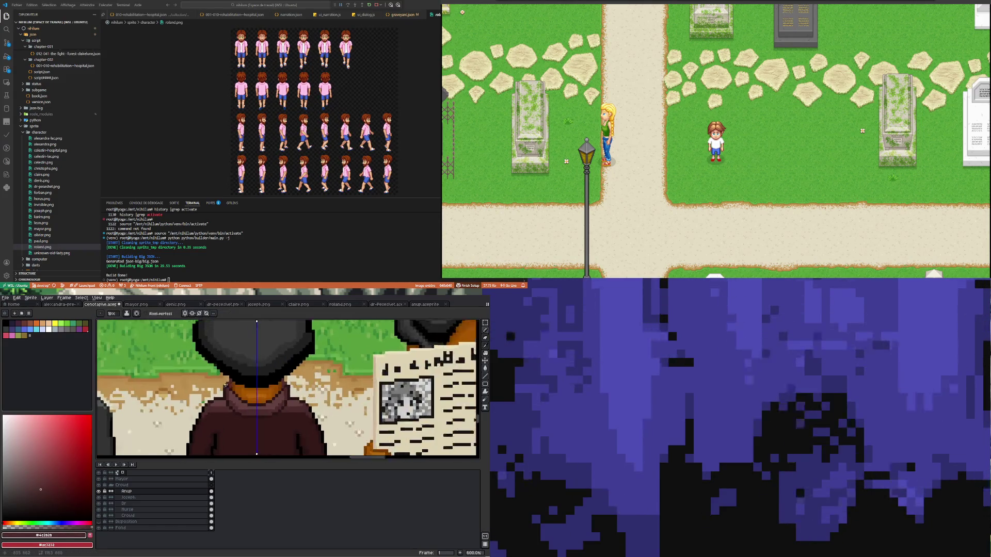
scroll(225, 385, up, 2)
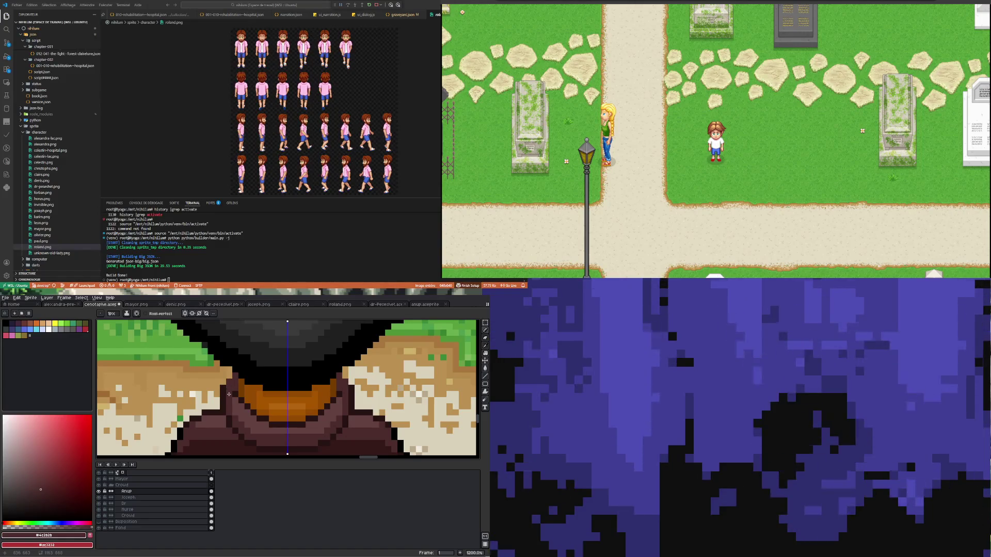
alt+click(226, 387)
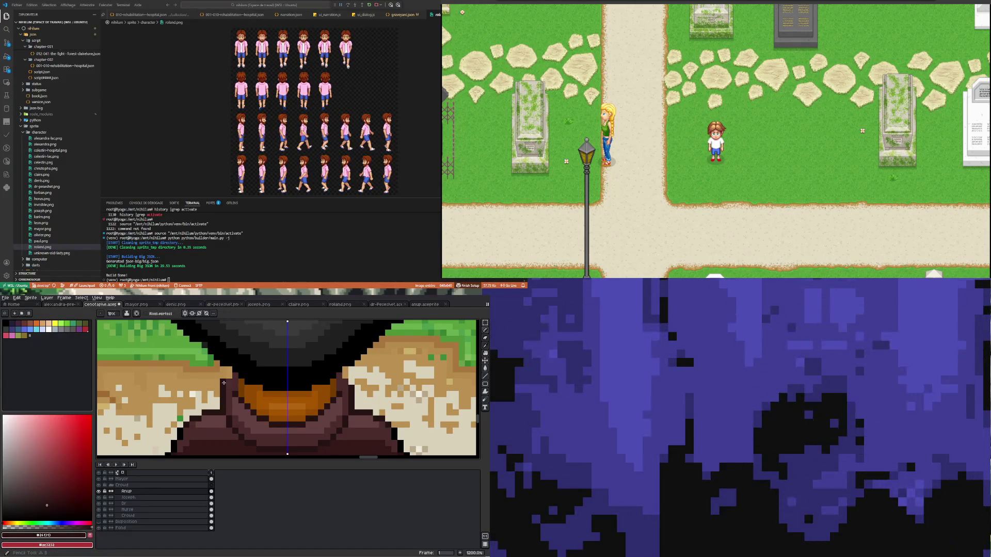
scroll(223, 390, down, 3)
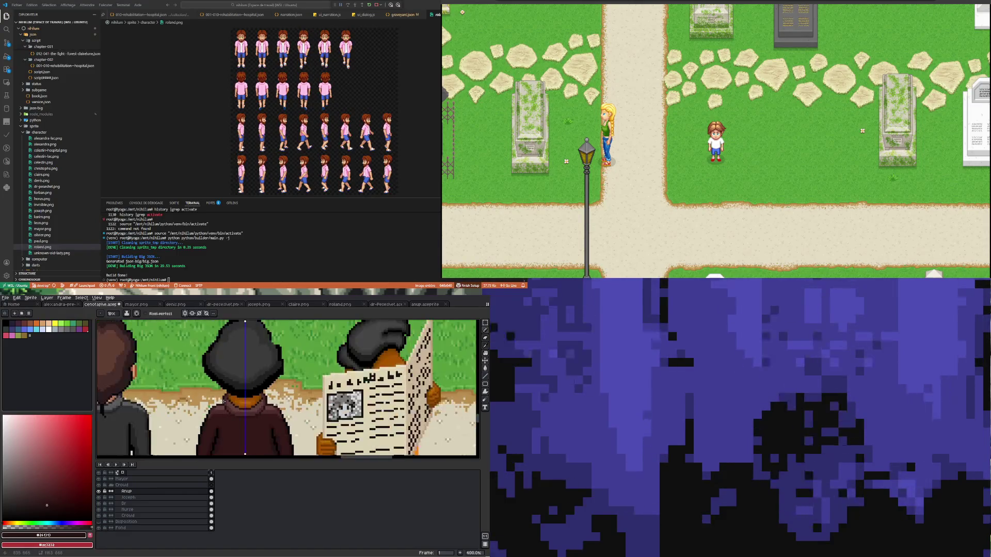
scroll(220, 391, up, 3)
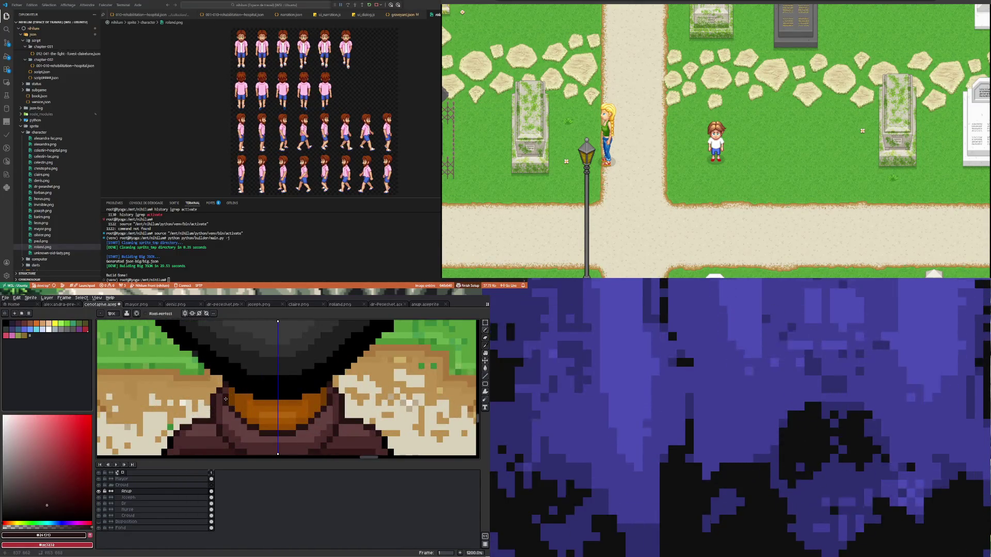
scroll(225, 400, down, 5)
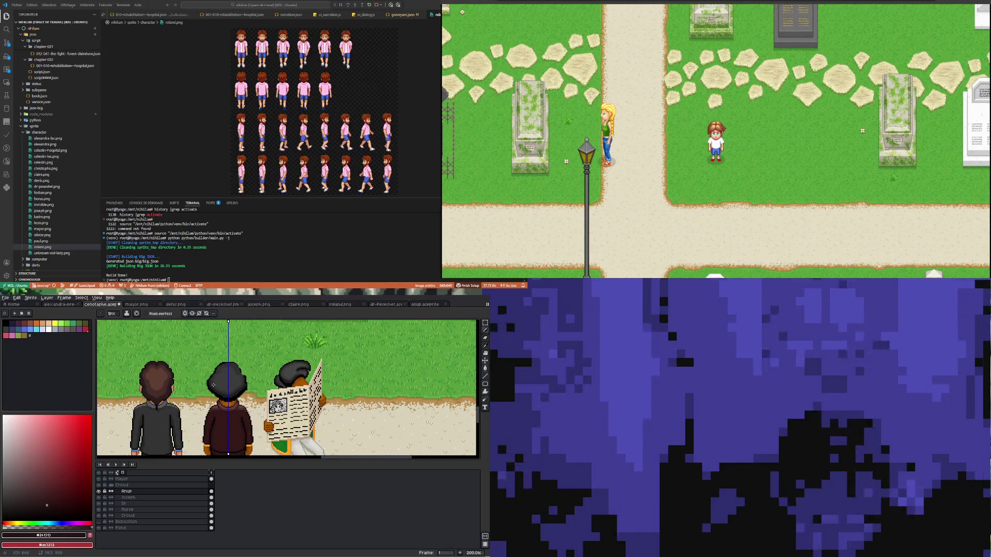
scroll(212, 384, down, 1)
scroll(219, 398, up, 1)
scroll(225, 414, down, 1)
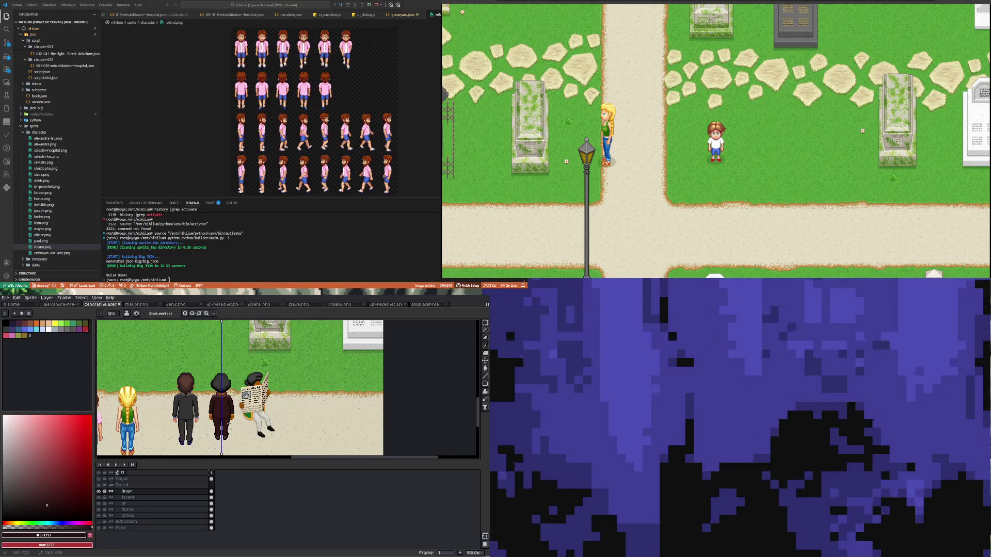
scroll(225, 389, up, 2)
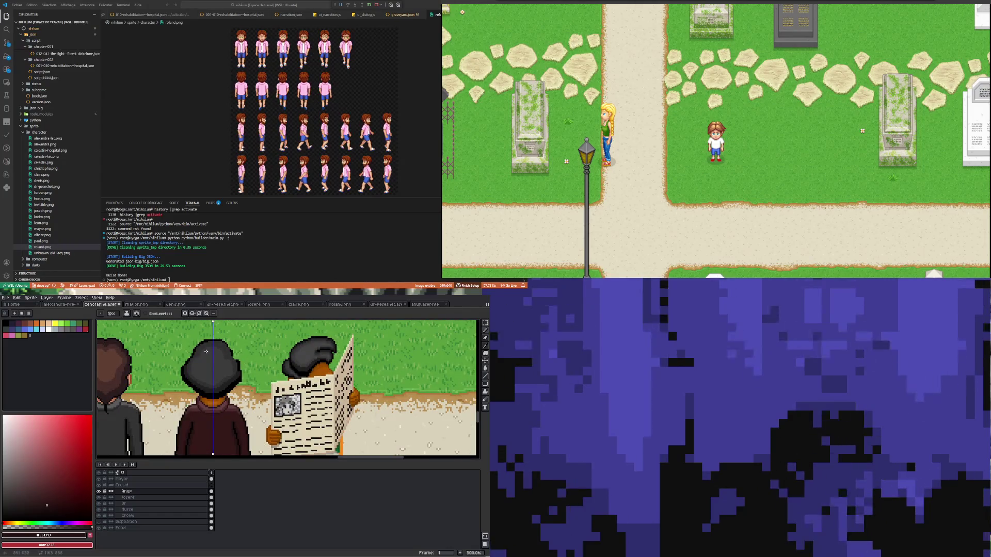
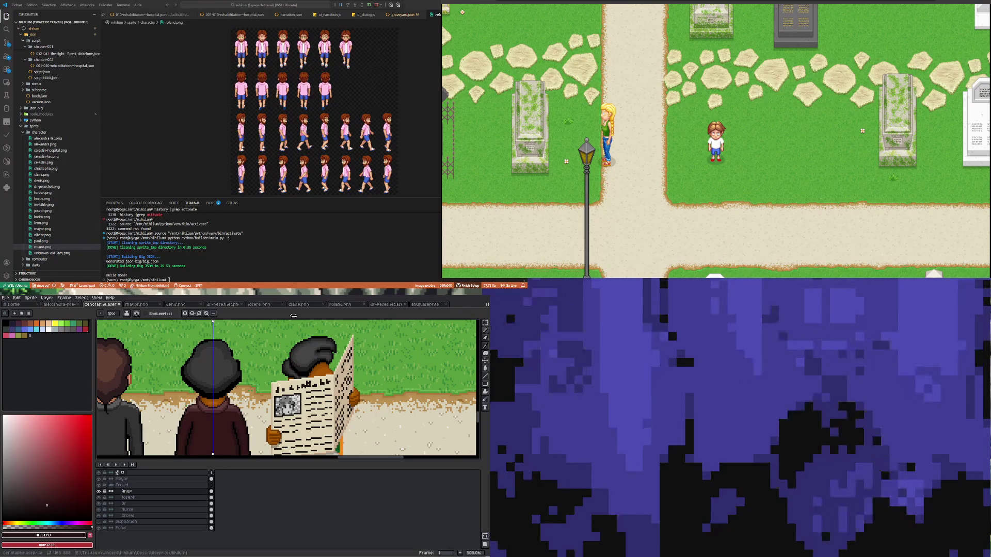
scroll(287, 388, down, 3)
scroll(286, 387, up, 1)
scroll(287, 387, up, 1)
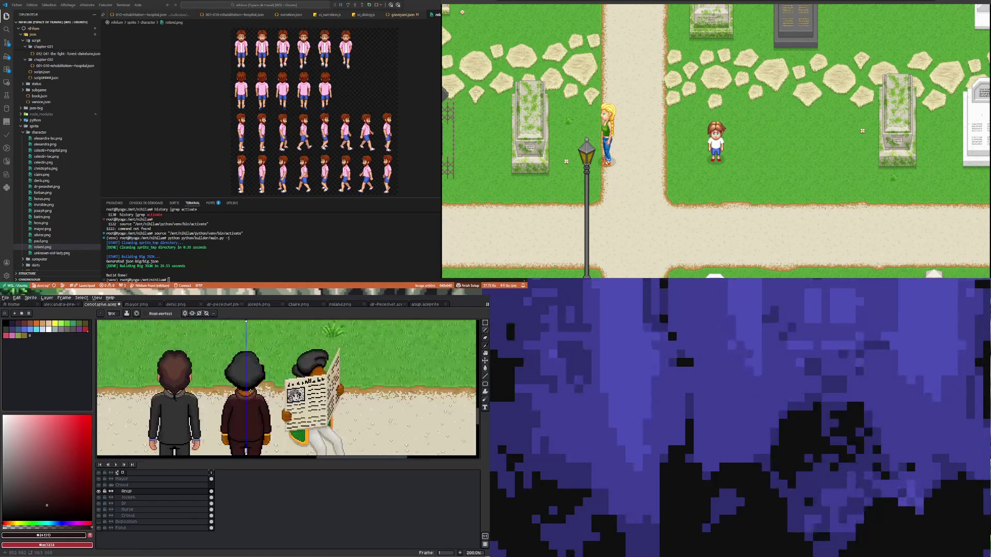
scroll(235, 402, up, 3)
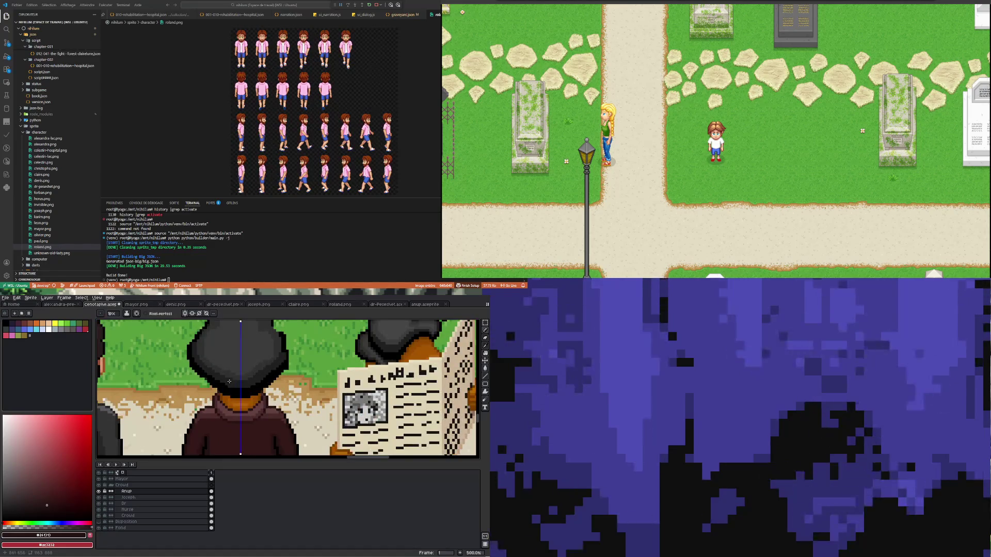
scroll(229, 381, down, 3)
scroll(248, 404, up, 1)
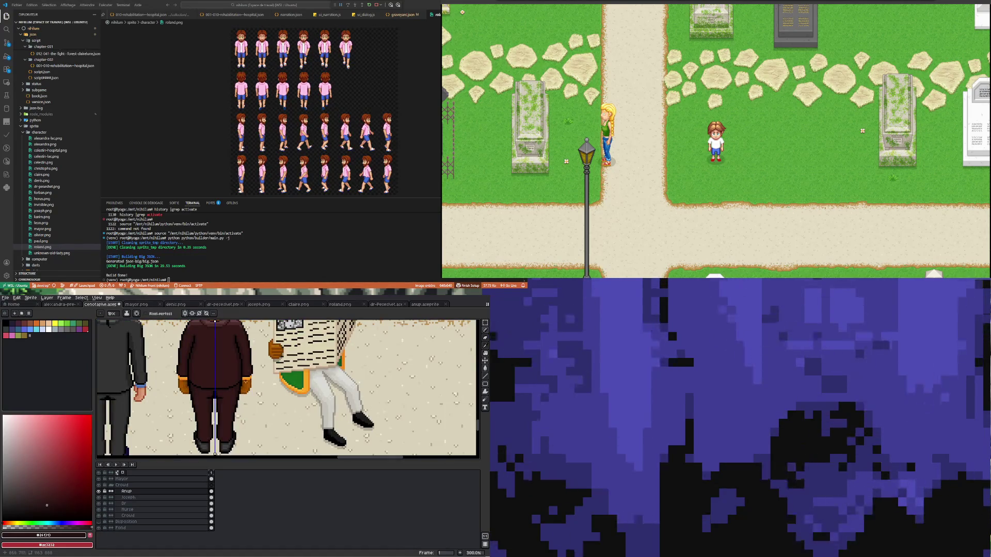
scroll(228, 400, up, 3)
scroll(228, 401, down, 2)
scroll(228, 401, up, 3)
scroll(227, 401, down, 2)
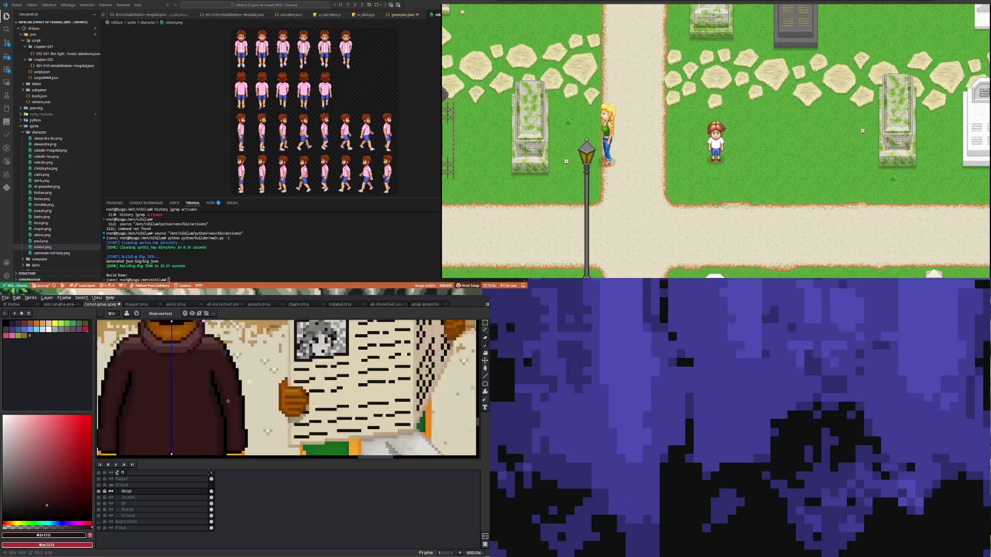
scroll(228, 401, down, 1)
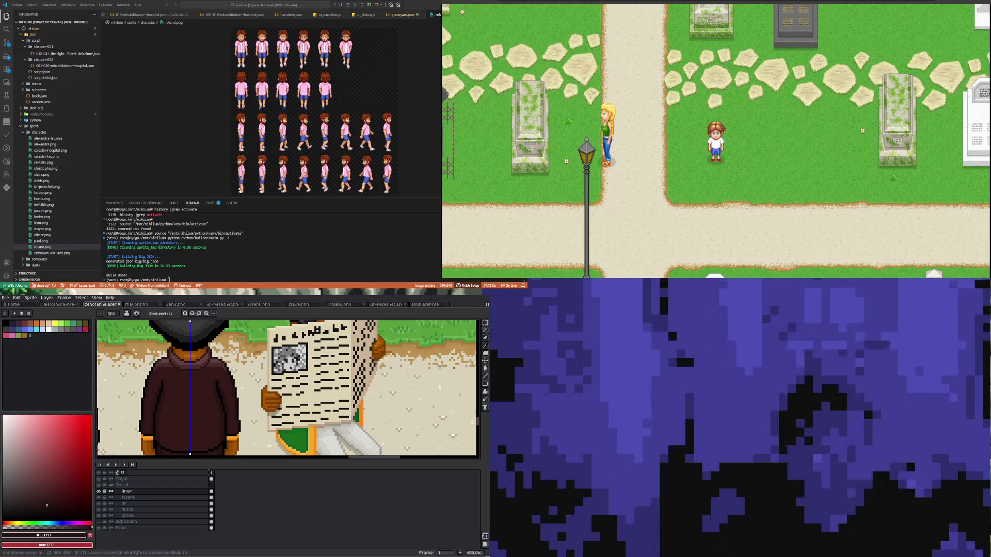
Step: Draw a dark outline arc over the top of the middle character's hair and turn off vertical symmetry
key(Return)
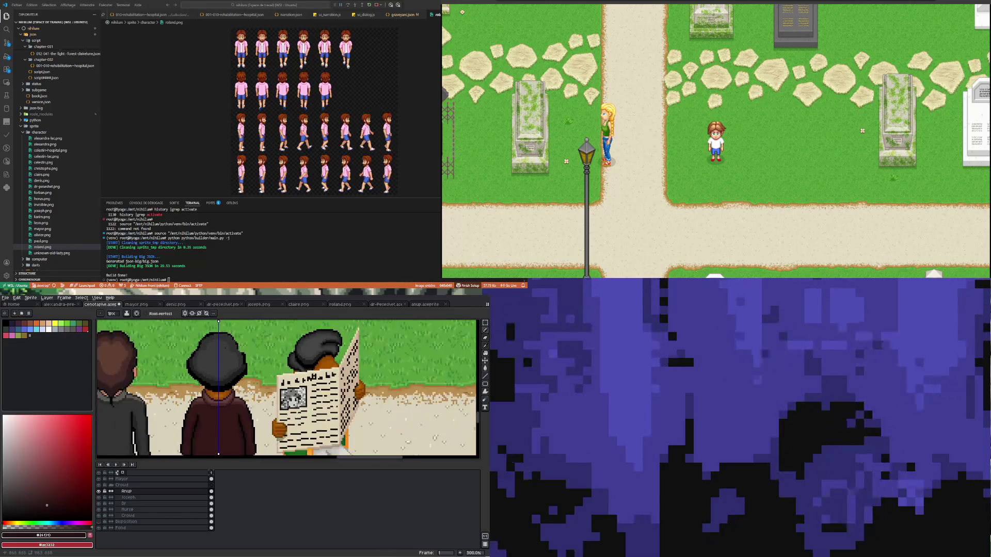
key(i)
click(257, 369)
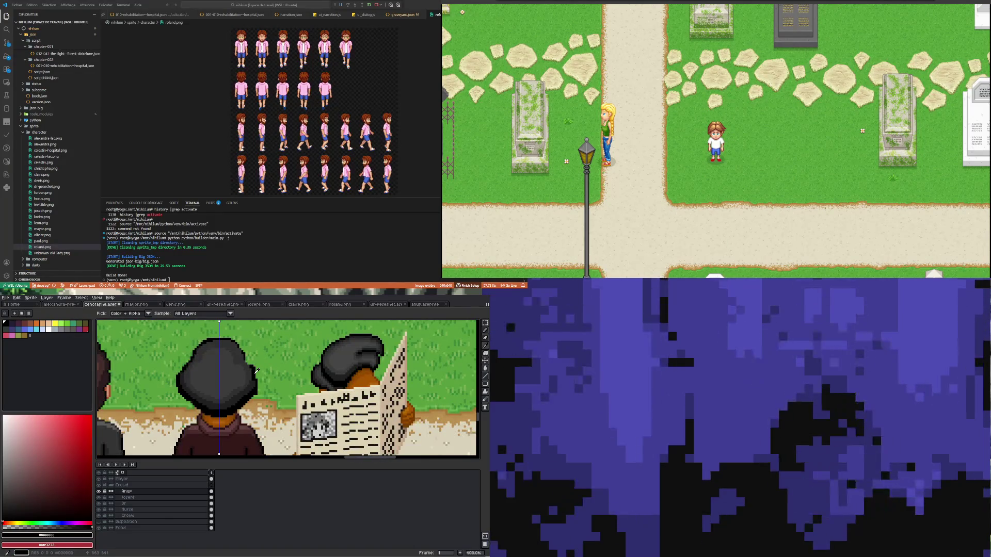
key(b)
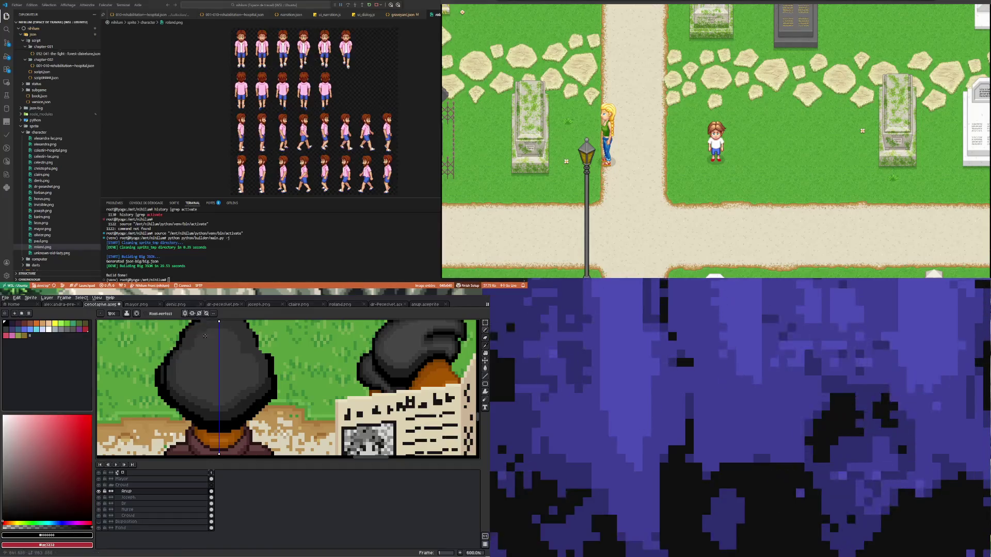
drag(166, 383, 269, 370)
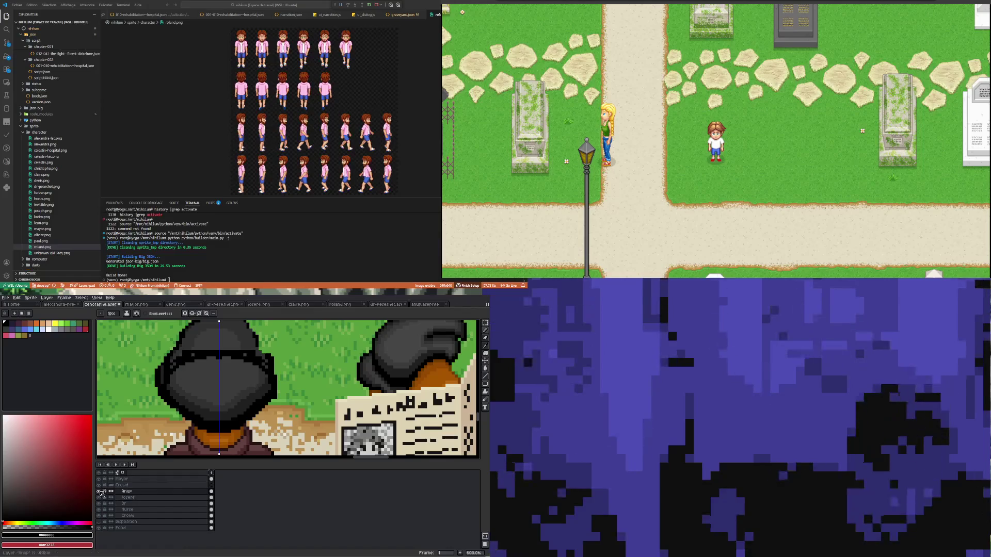
click(188, 314)
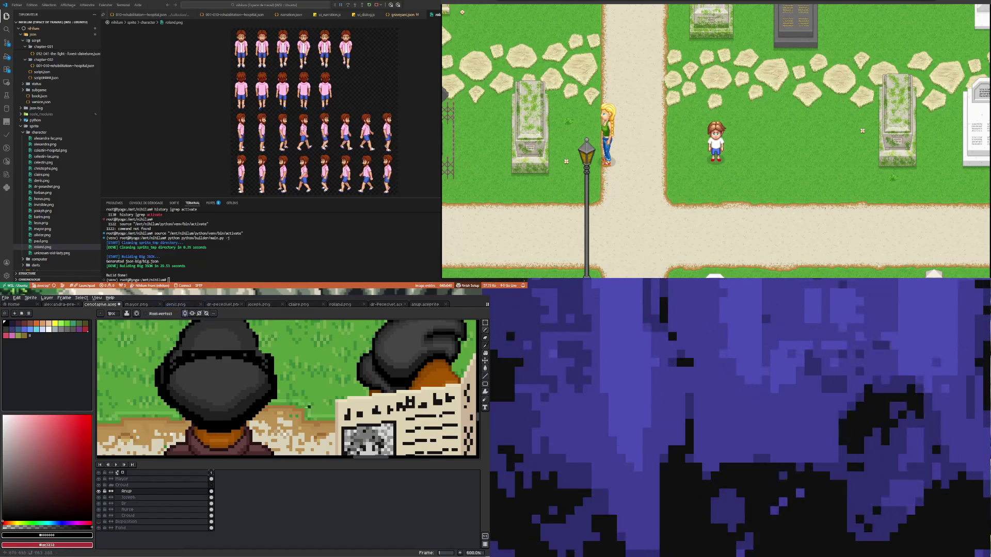
scroll(310, 402, up, 3)
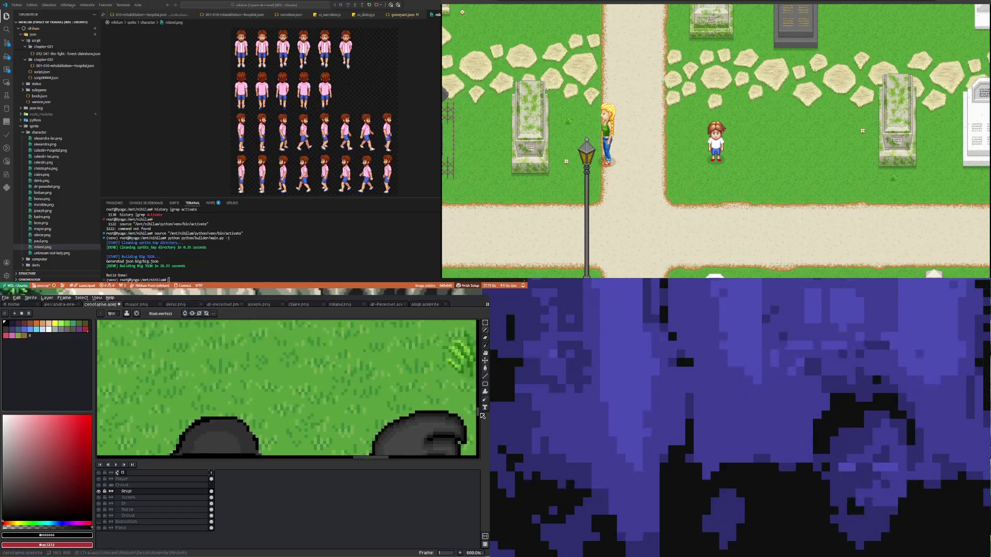
scroll(271, 411, down, 1)
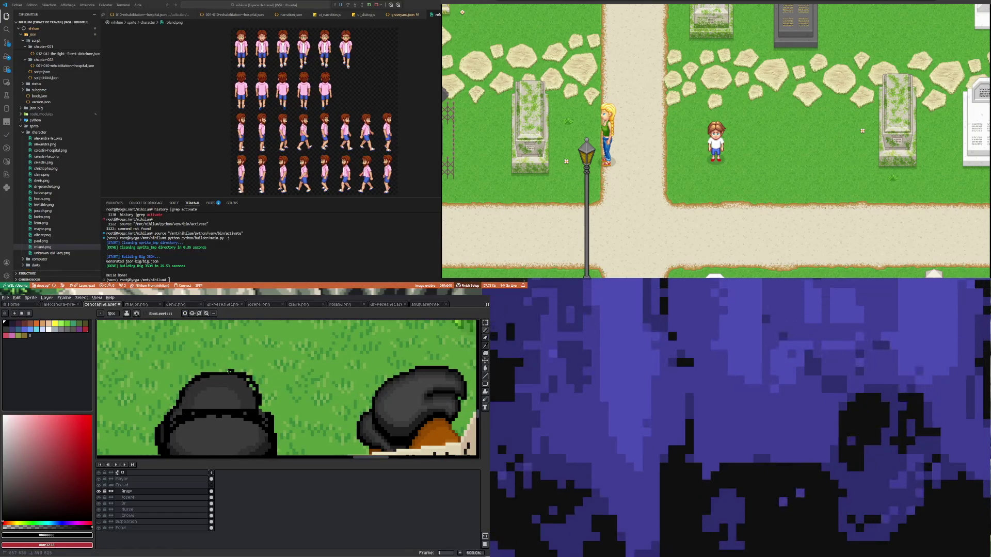
Step: Outline a pointed tuft on the hair's top-left edge and shade its top with sampled lighter greys
drag(167, 395, 191, 380)
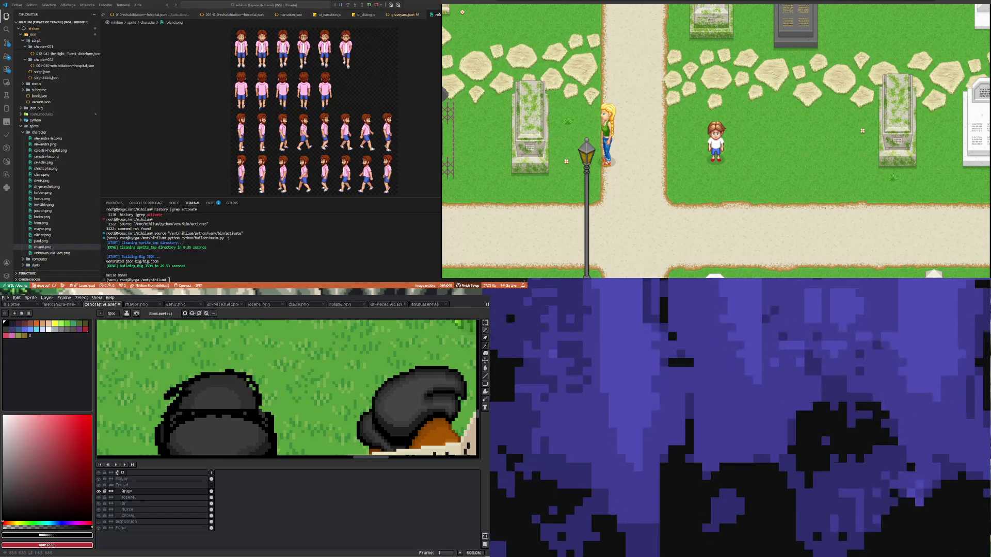
scroll(244, 355, down, 2)
scroll(214, 415, up, 2)
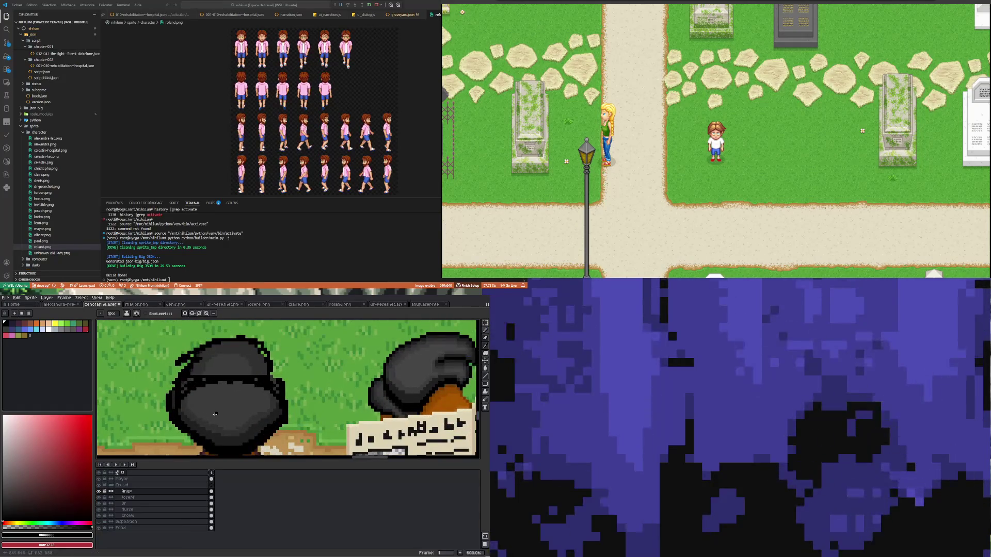
key(b)
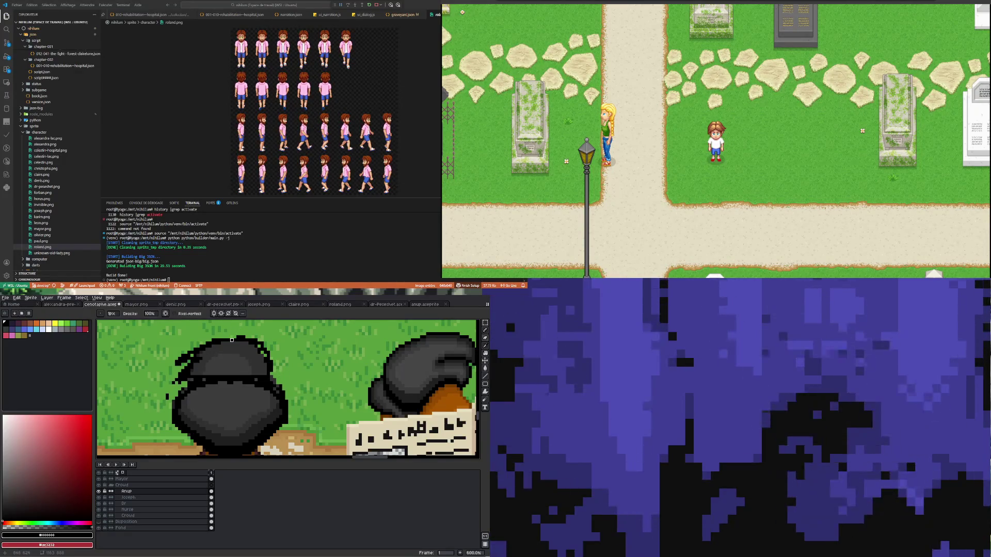
key(i)
key(b)
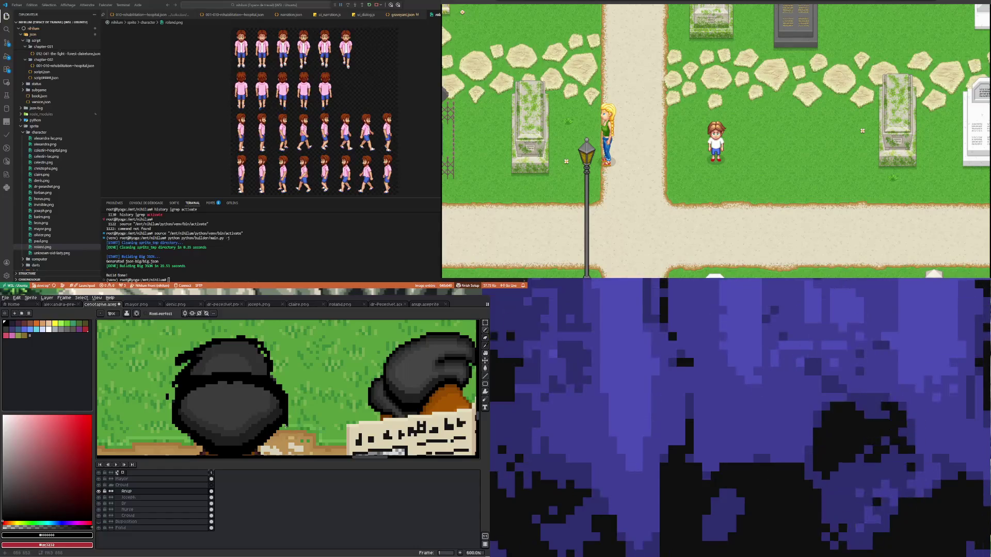
key(b)
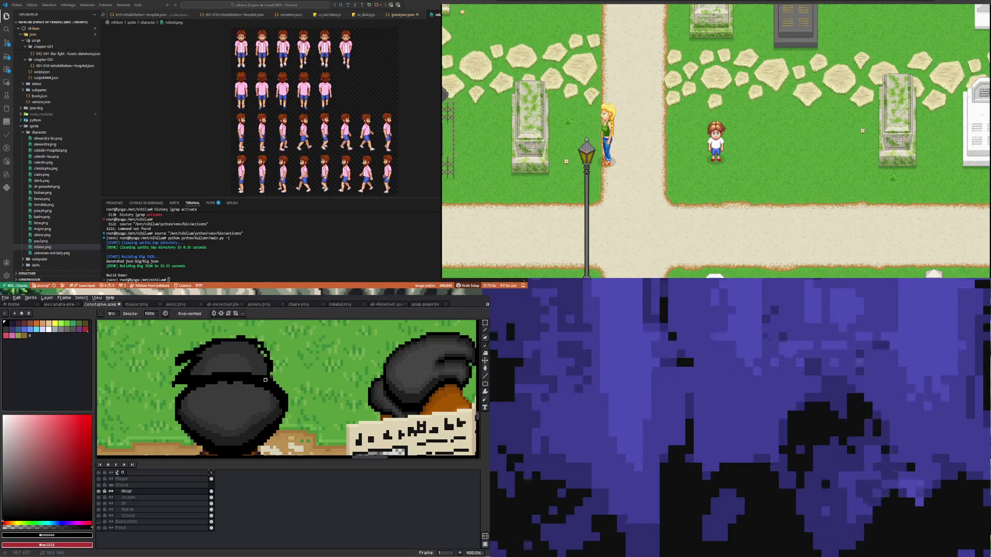
key(i)
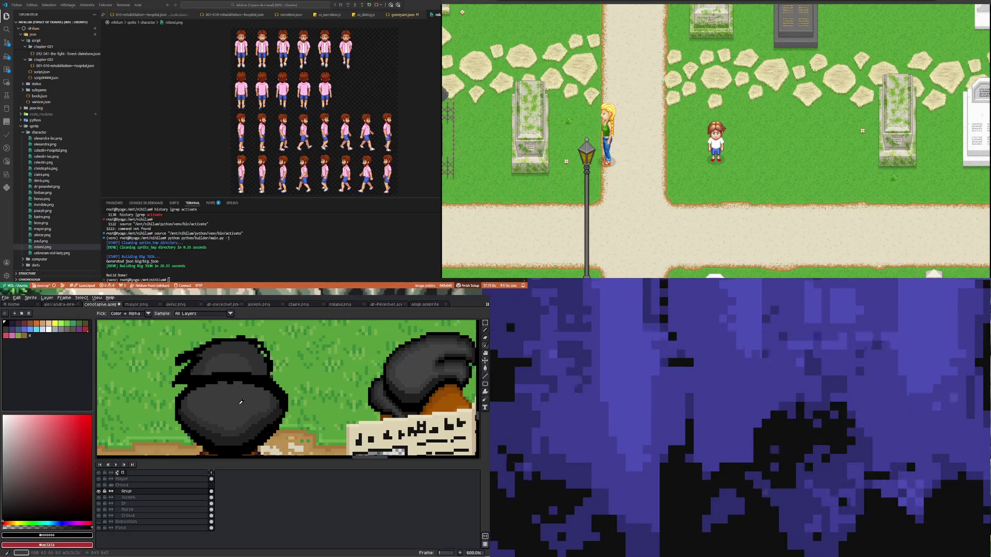
Step: Paint the tuft with the sampled dark hair and near-black outline colours
click(250, 423)
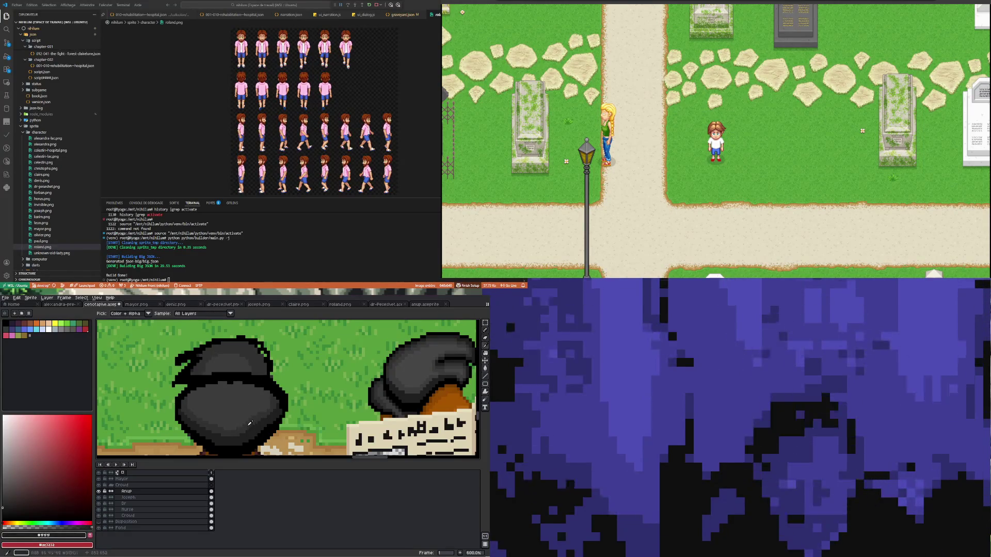
key(b)
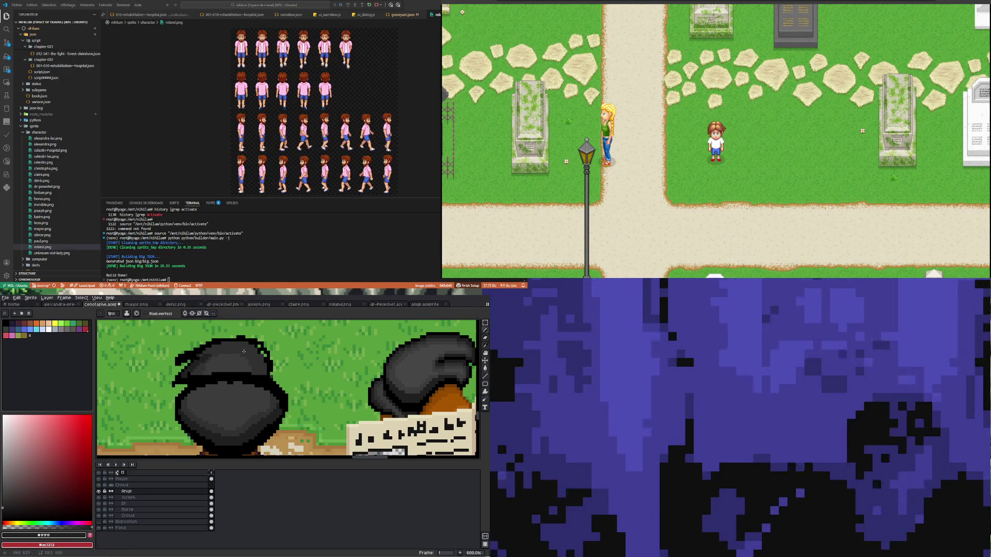
key(i)
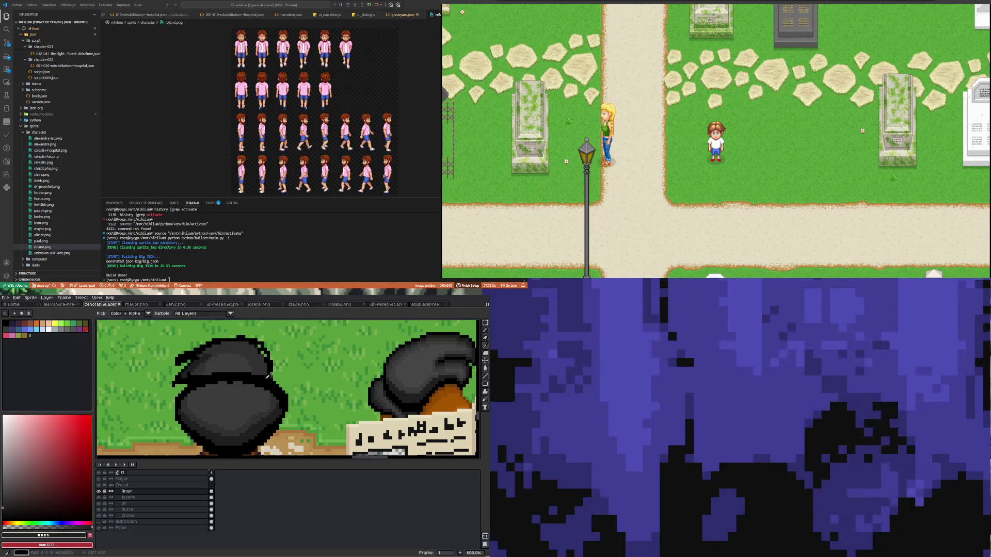
alt+click(200, 381)
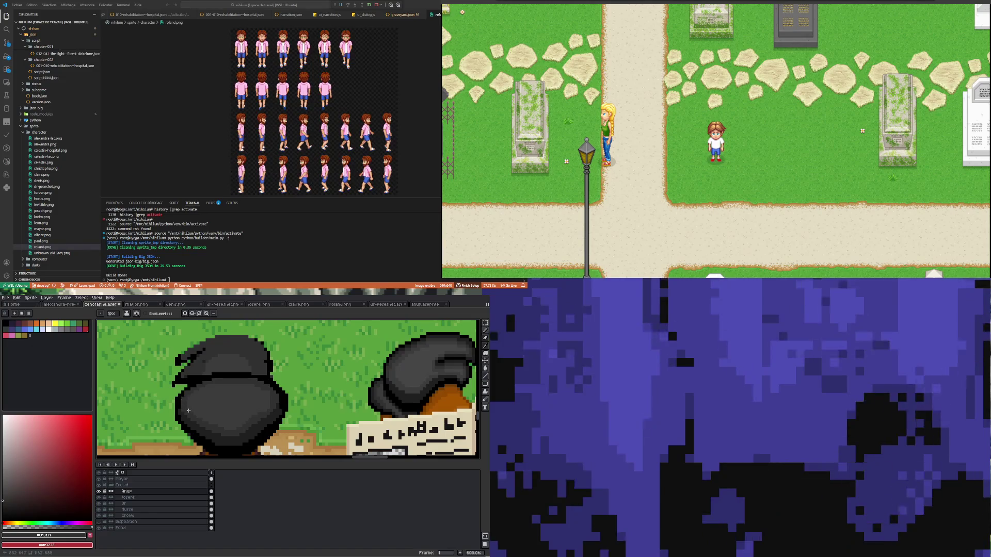
key(m)
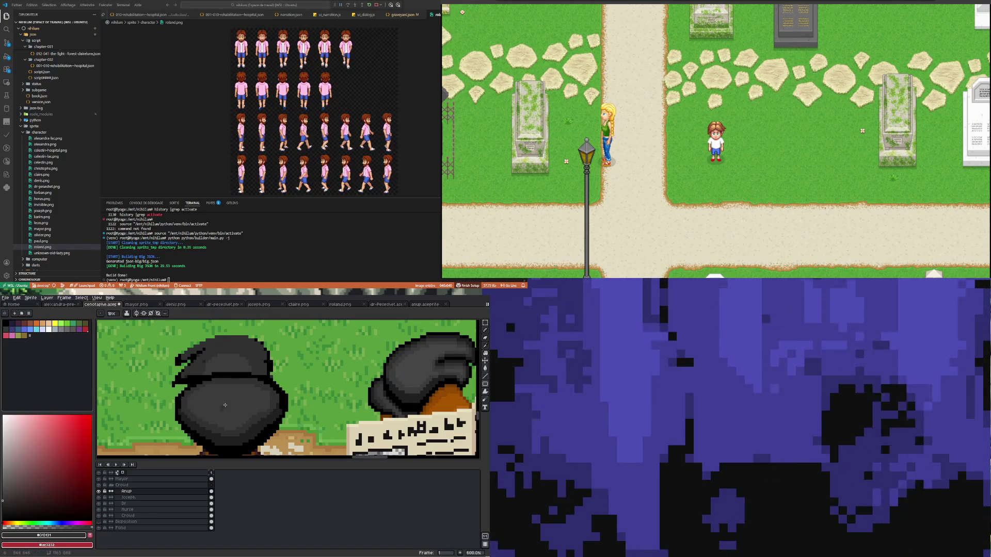
key(w)
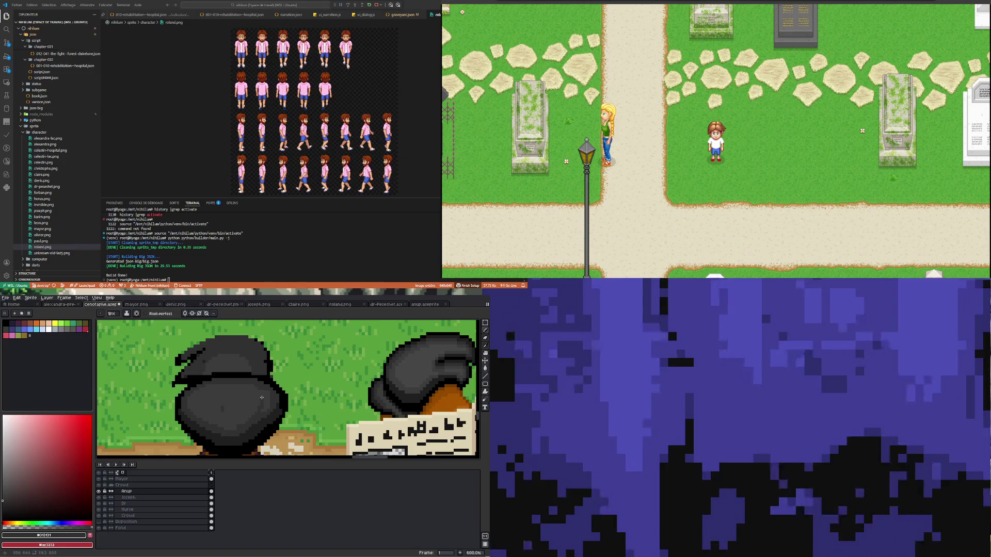
Step: Sample successive hair greys and paint a lighter highlight band across the top of the tuft
key(i)
click(247, 403)
key(b)
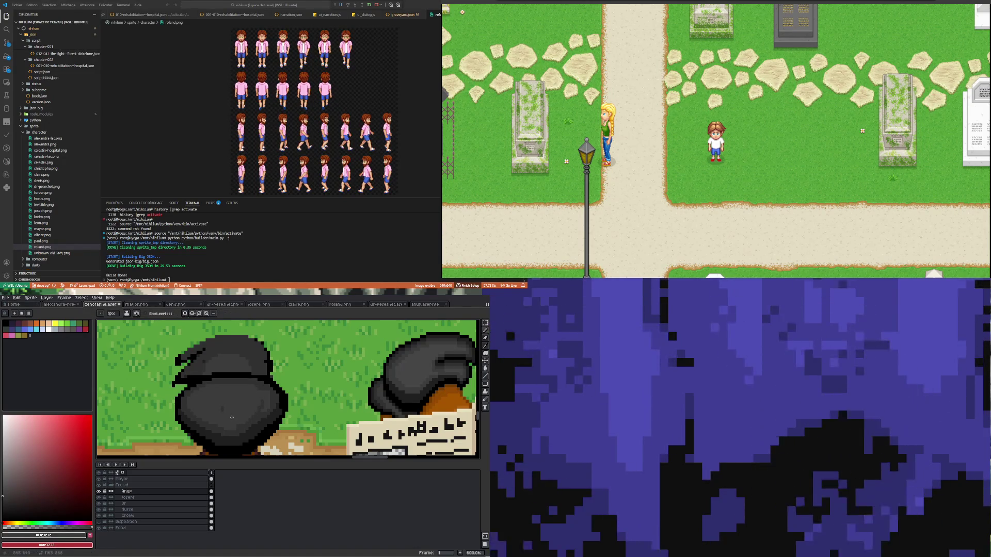
key(i)
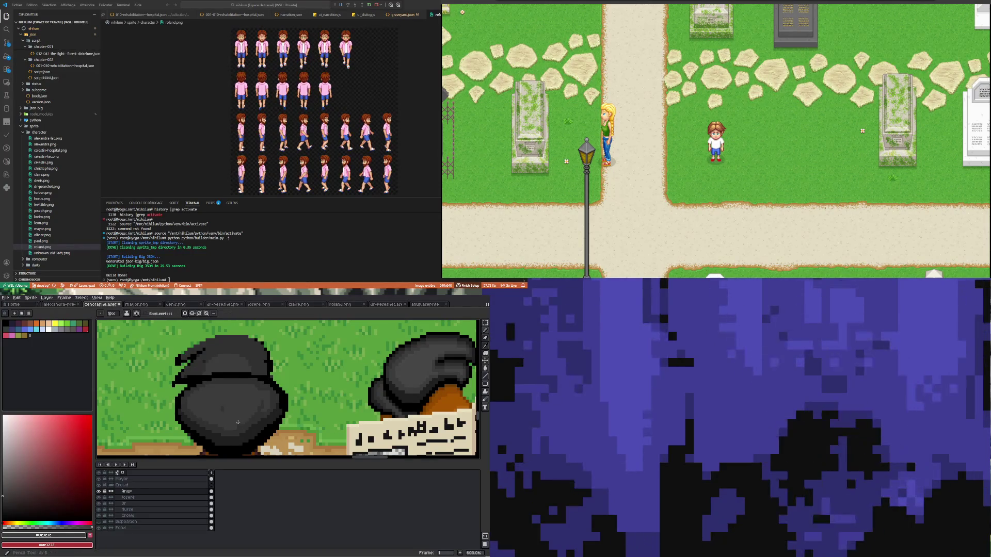
key(b)
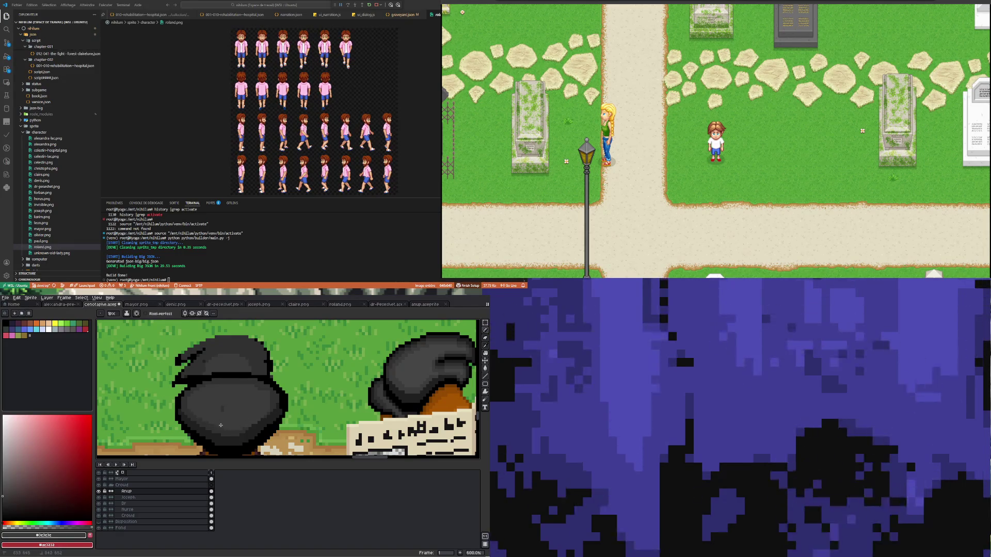
key(i)
click(219, 428)
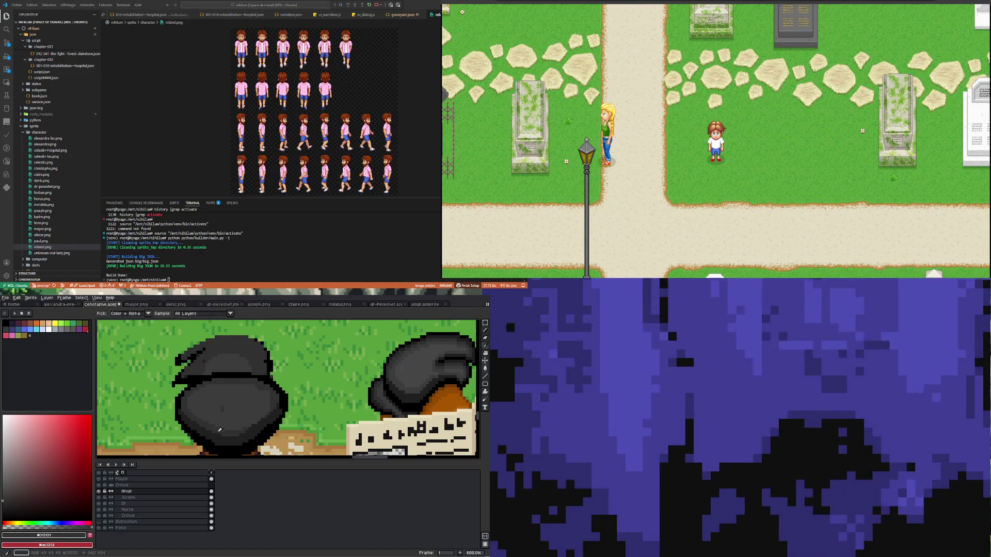
key(b)
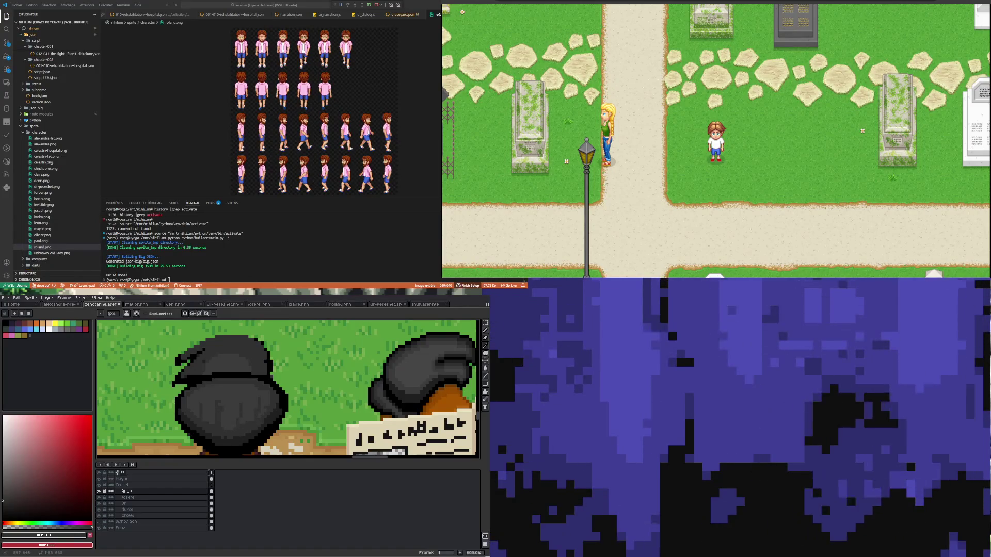
Step: Paint a dark grey shading stroke across the top of the hair, previewing the scene
key(i)
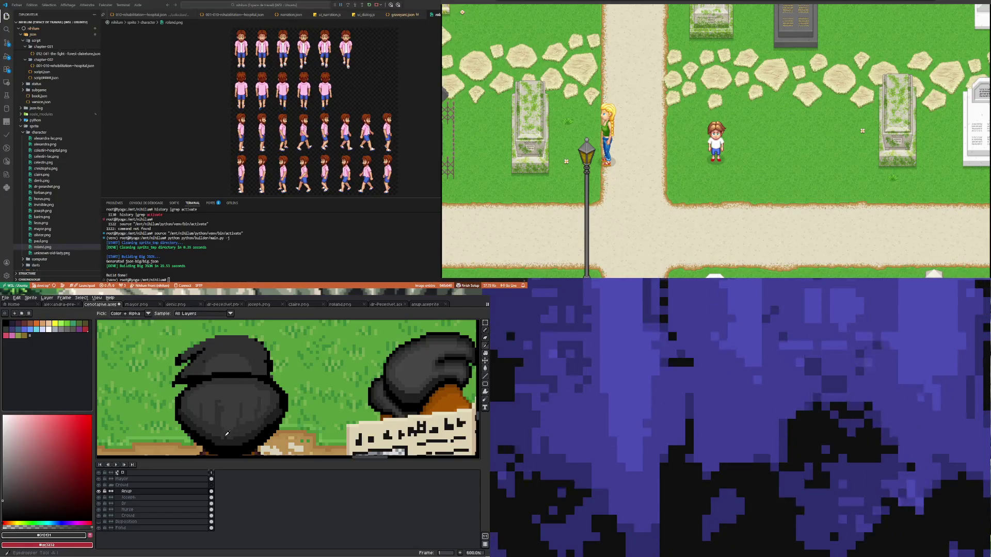
key(b)
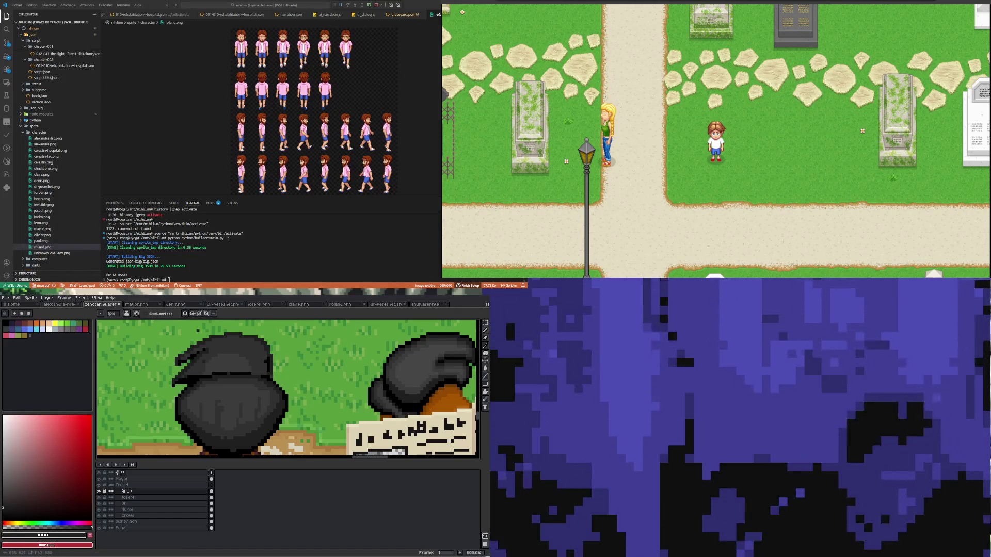
key(Return)
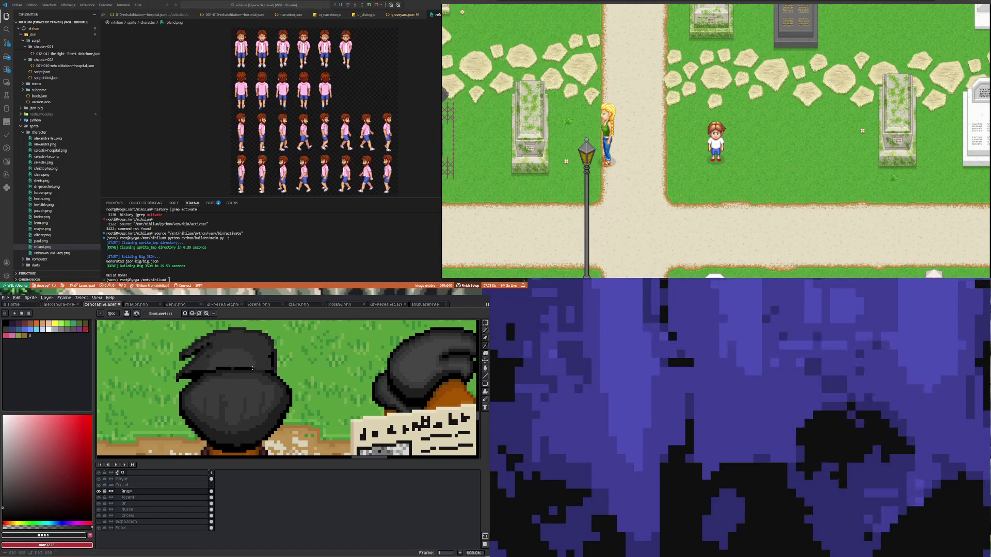
alt+click(208, 389)
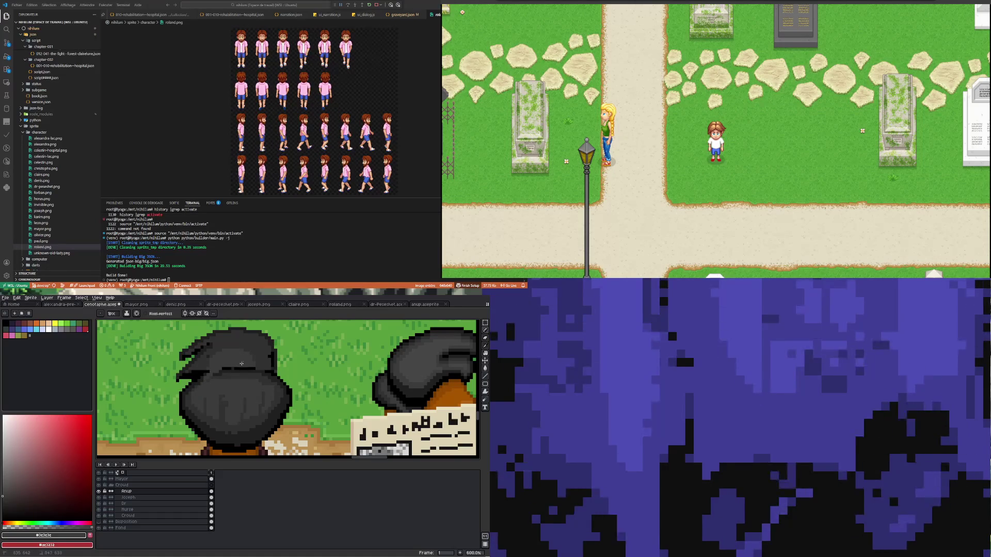
drag(239, 370, 216, 370)
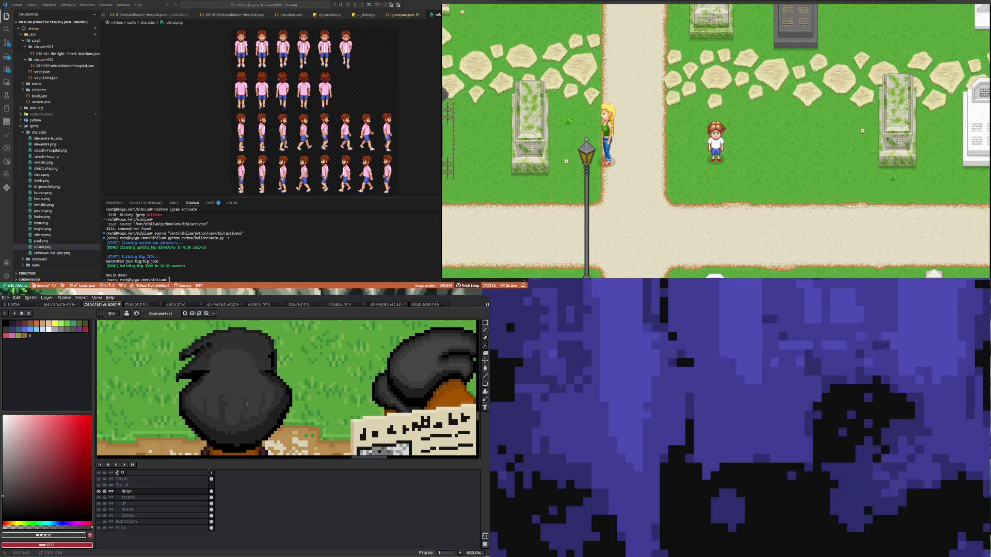
Step: Sample another hair colour with the Eyedropper and return to the Rectangular Marquee
key(m)
key(i)
click(272, 370)
key(m)
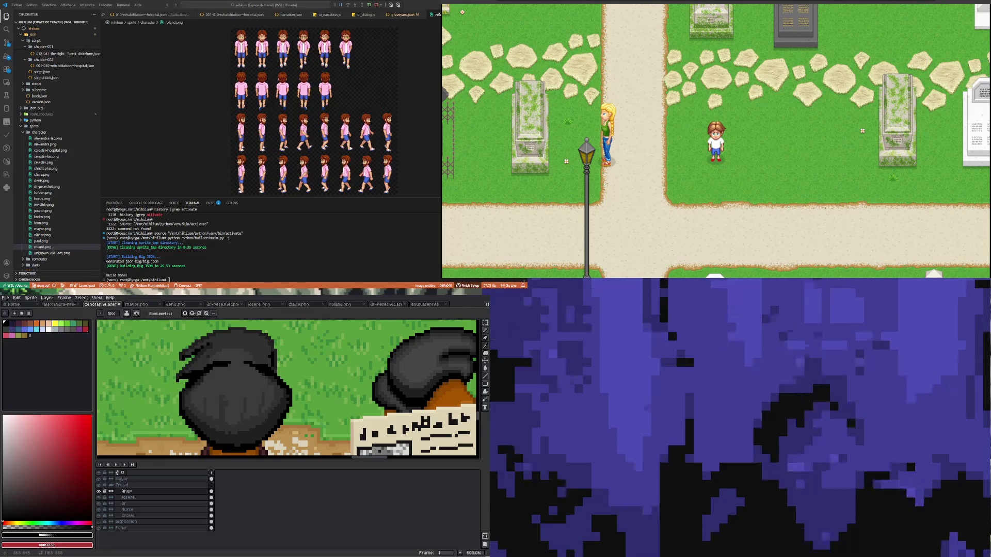
scroll(180, 424, down, 2)
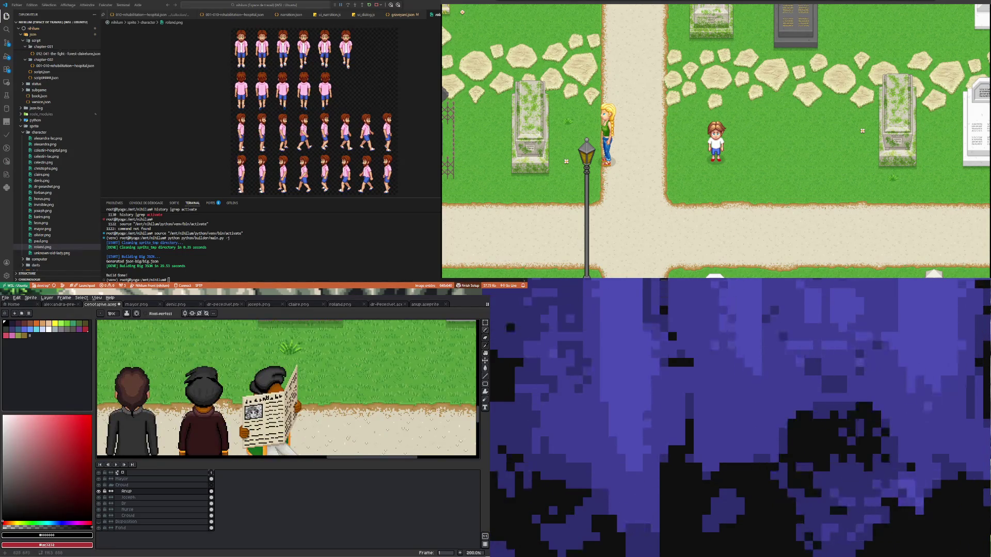
scroll(180, 423, down, 1)
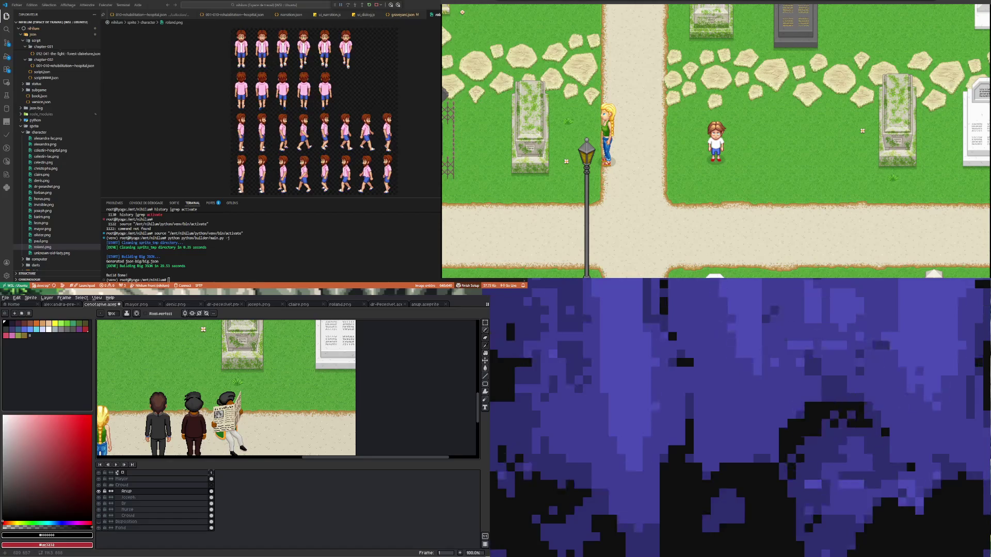
scroll(274, 383, up, 2)
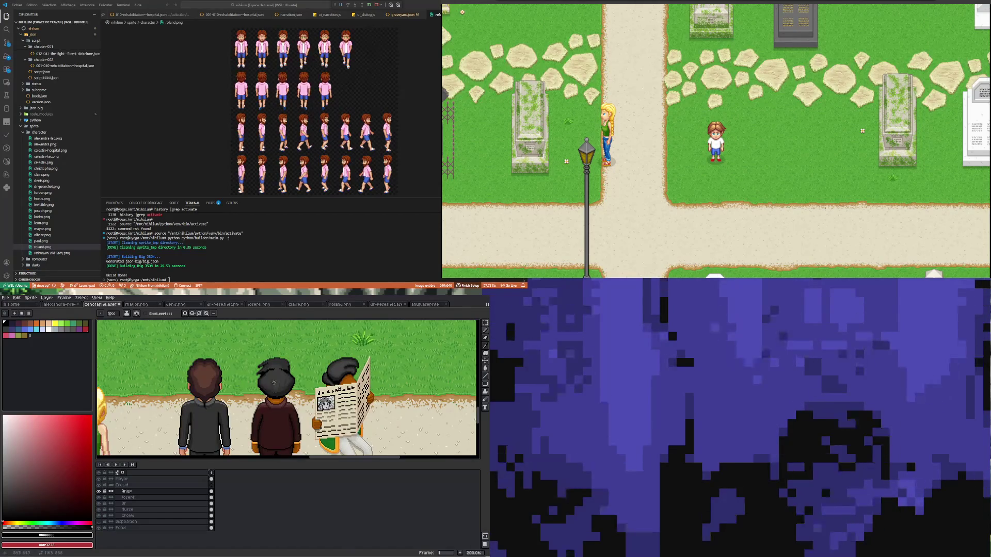
scroll(273, 383, up, 1)
scroll(276, 378, up, 1)
scroll(277, 375, down, 1)
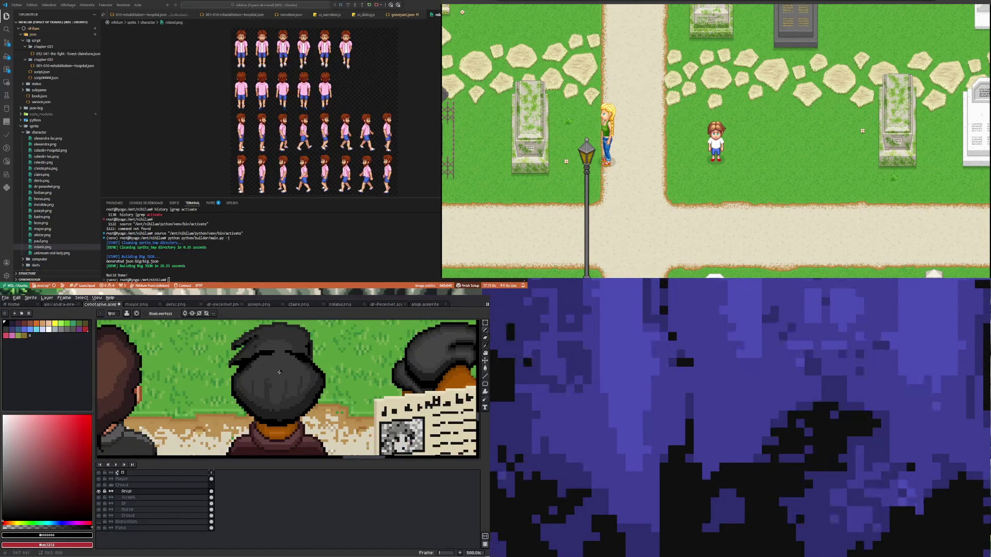
scroll(280, 372, up, 1)
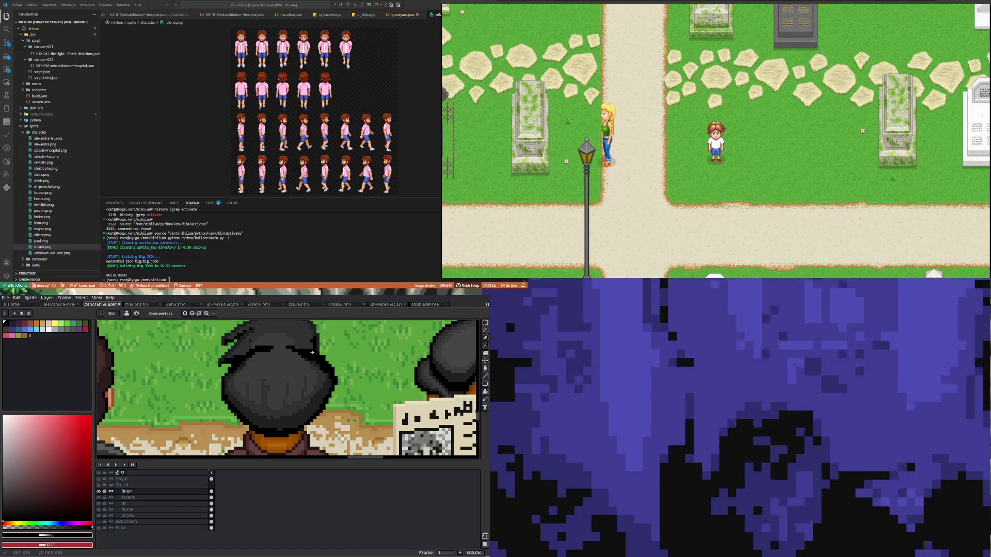
Step: Sample a shade from the middle head and return to the Pencil with it
key(b)
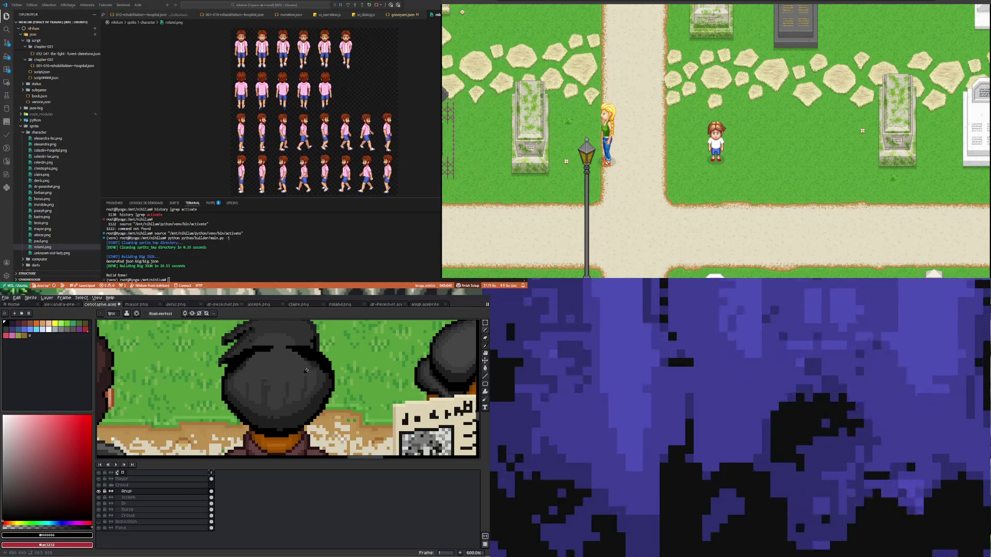
key(i)
click(330, 383)
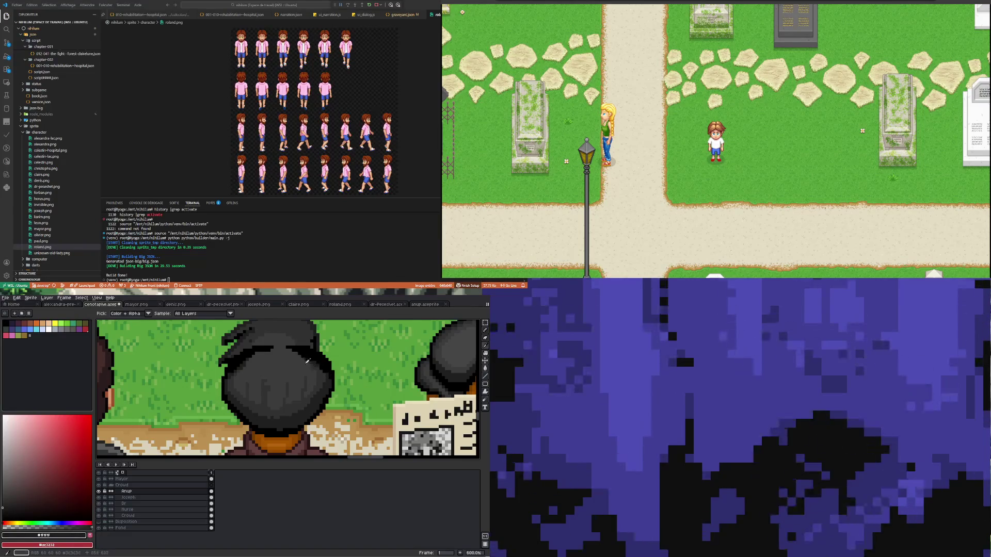
key(b)
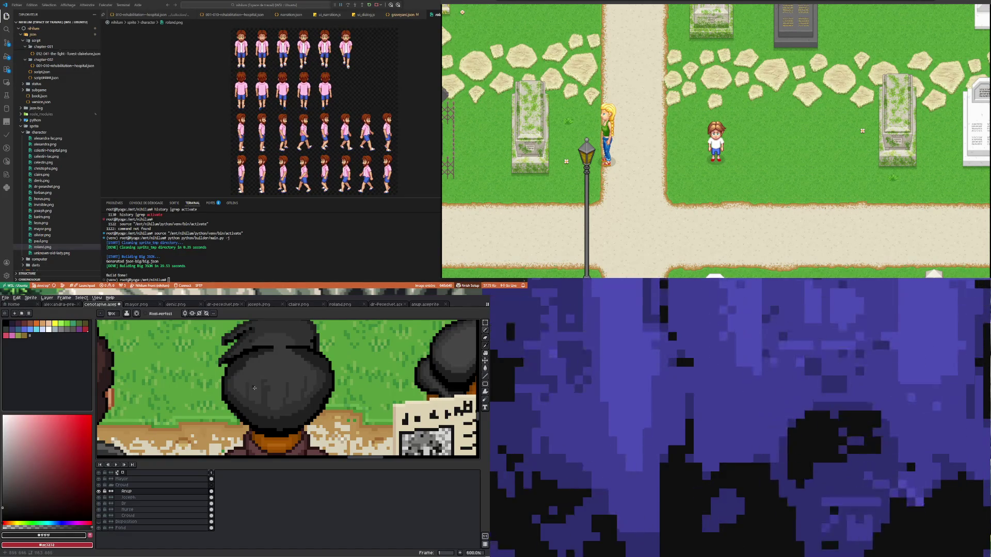
scroll(257, 398, down, 1)
scroll(256, 398, down, 2)
scroll(258, 398, down, 1)
scroll(259, 398, up, 1)
scroll(264, 397, up, 2)
scroll(263, 398, down, 3)
scroll(263, 398, down, 2)
scroll(263, 398, up, 2)
scroll(260, 397, up, 2)
scroll(261, 397, up, 1)
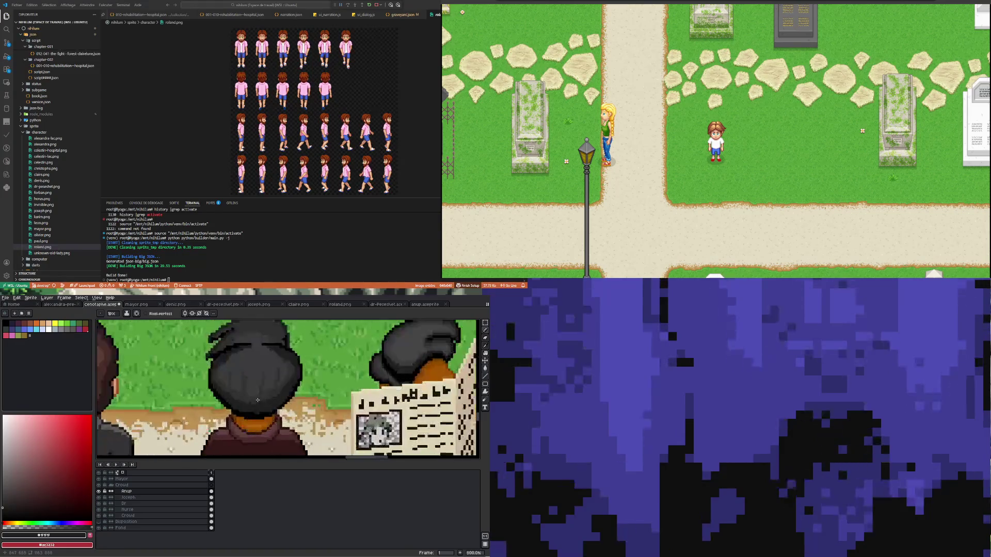
scroll(260, 396, up, 1)
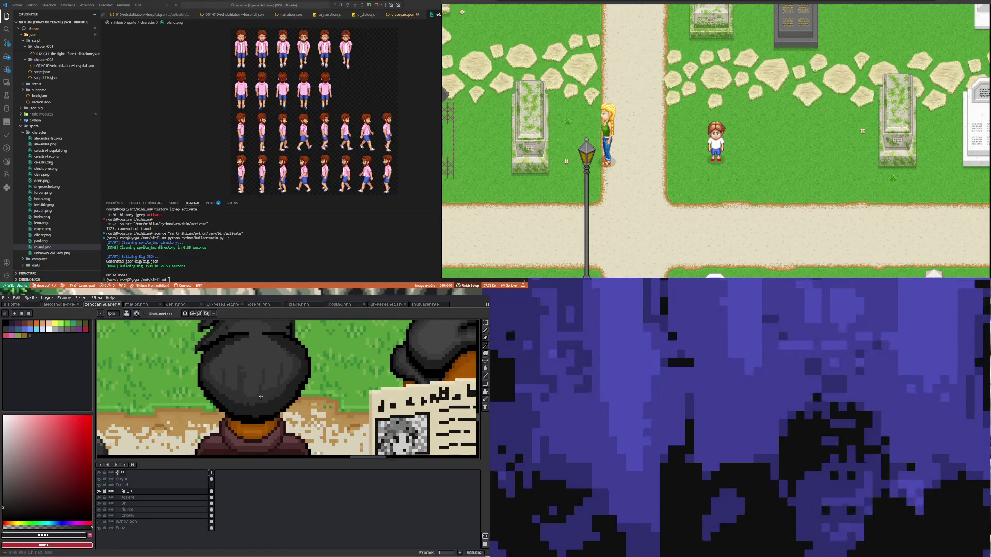
Step: Select a block of the hair with the Marquee and delete it
key(m)
drag(317, 415, 260, 330)
key(Delete)
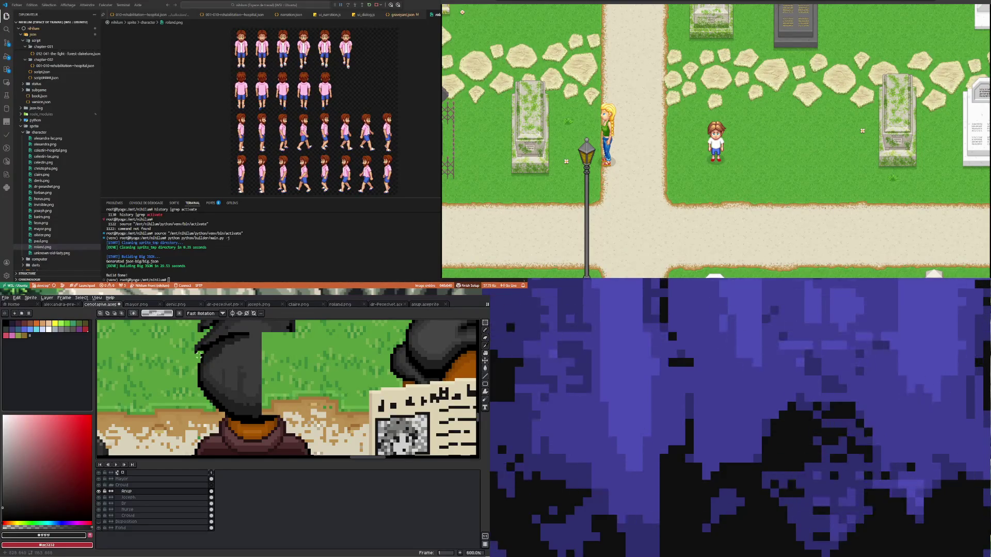
Step: Select a block of the head, nudge it up-left by a pixel and move it onto the middle head
drag(198, 355, 253, 415)
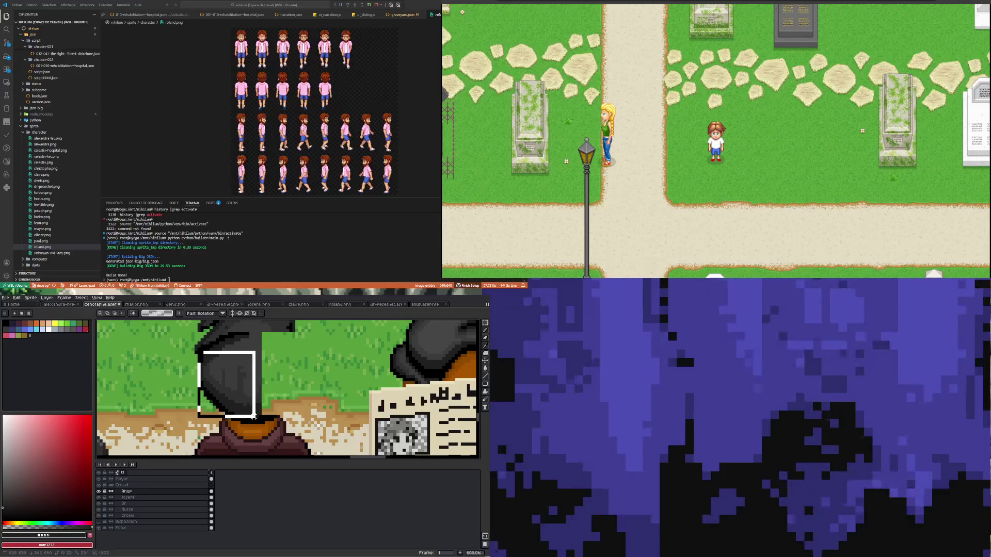
drag(254, 416, 306, 397)
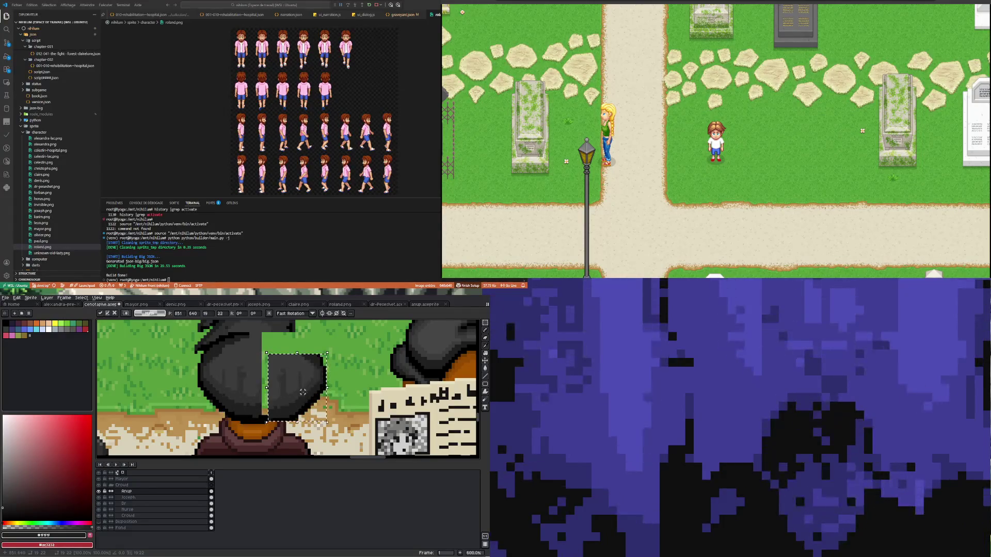
key(Up)
key(Up)
key(Left)
key(Left)
key(Left)
key(Left)
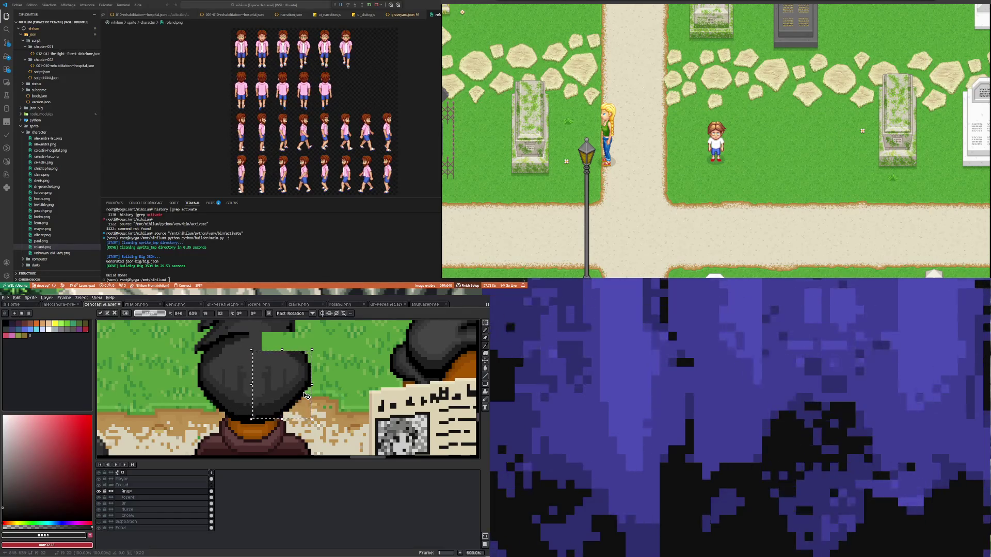
scroll(235, 376, down, 1)
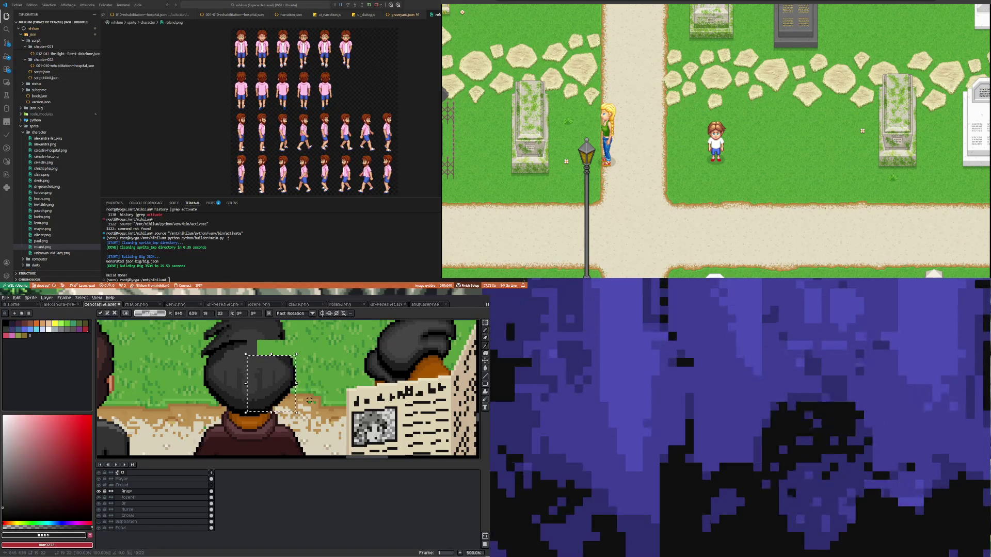
scroll(309, 400, up, 1)
scroll(237, 428, up, 1)
key(Left)
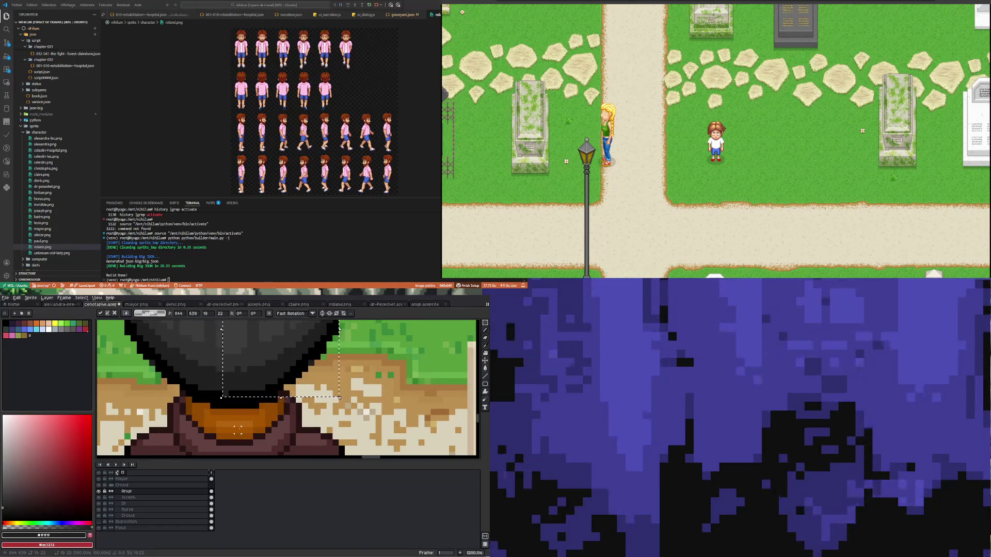
key(Right)
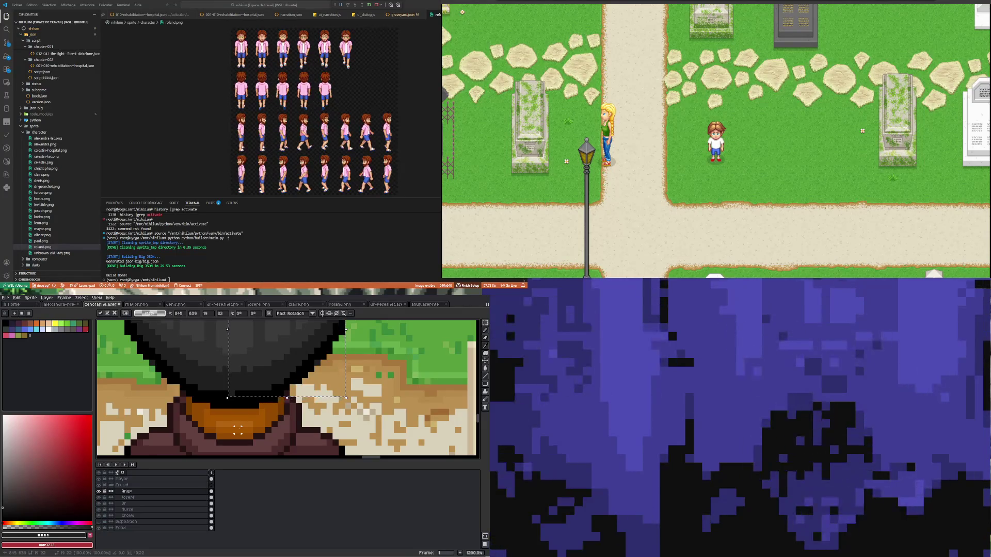
scroll(377, 430, down, 2)
drag(287, 352, 292, 364)
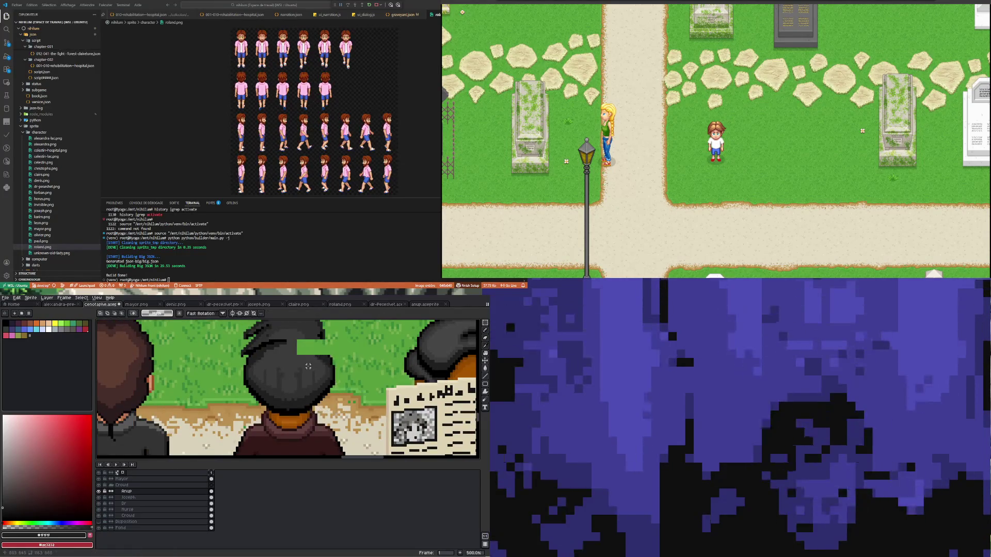
scroll(292, 364, up, 2)
scroll(302, 358, up, 1)
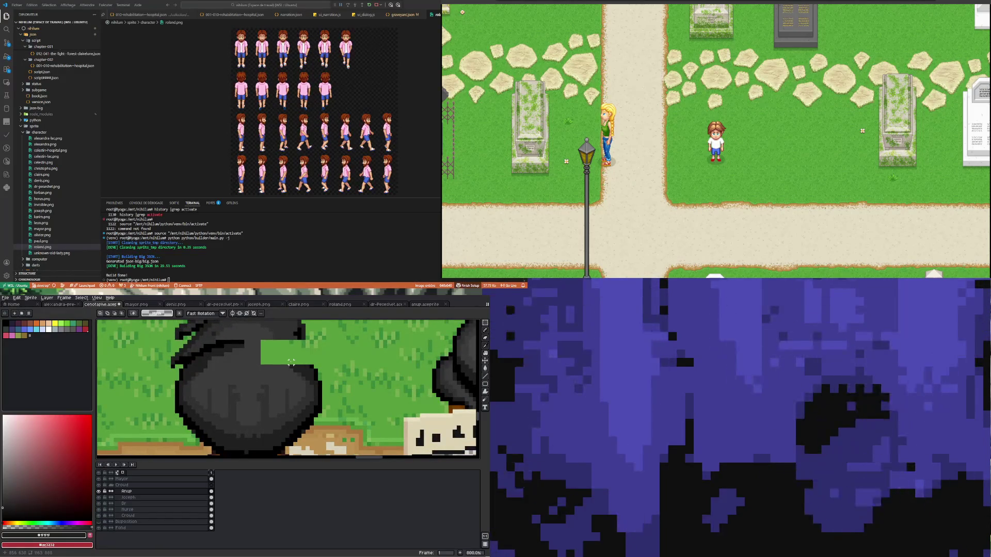
Step: Sample the dark hair colour and paint over the first part of the green gap
key(i)
key(m)
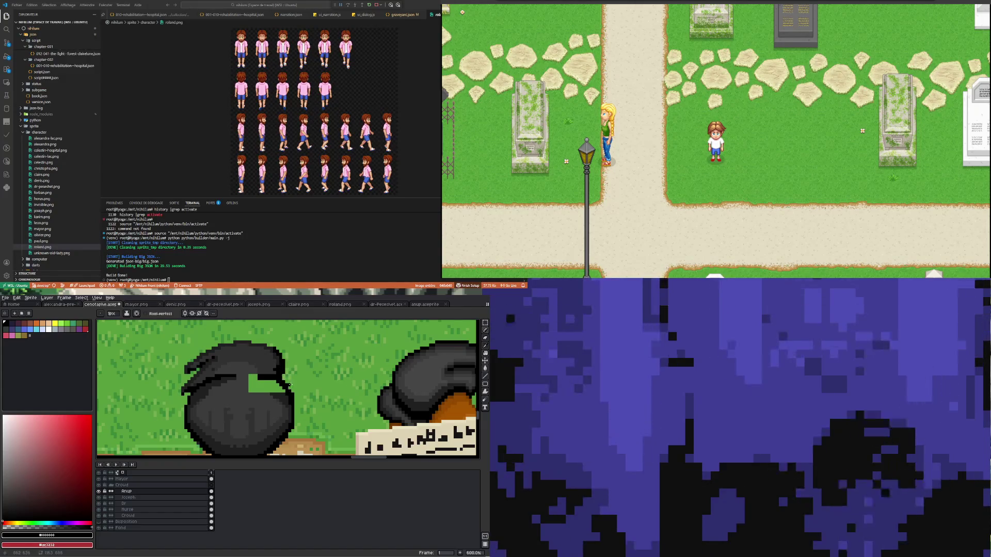
key(i)
click(263, 398)
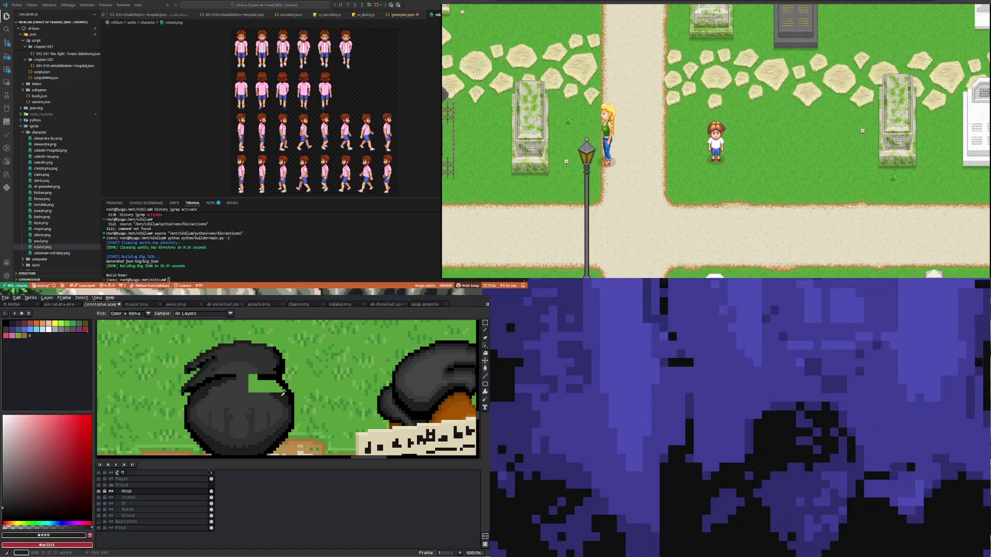
key(b)
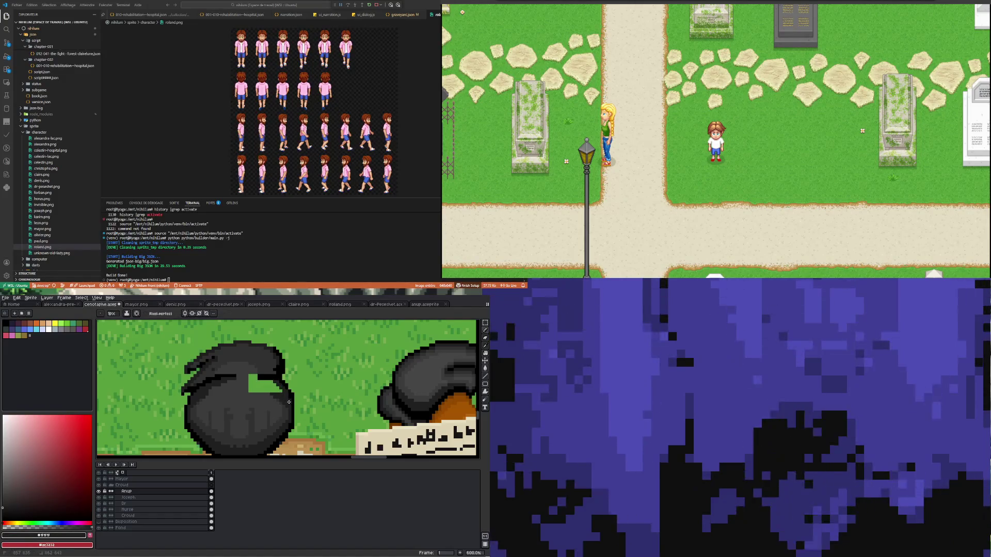
click(268, 380)
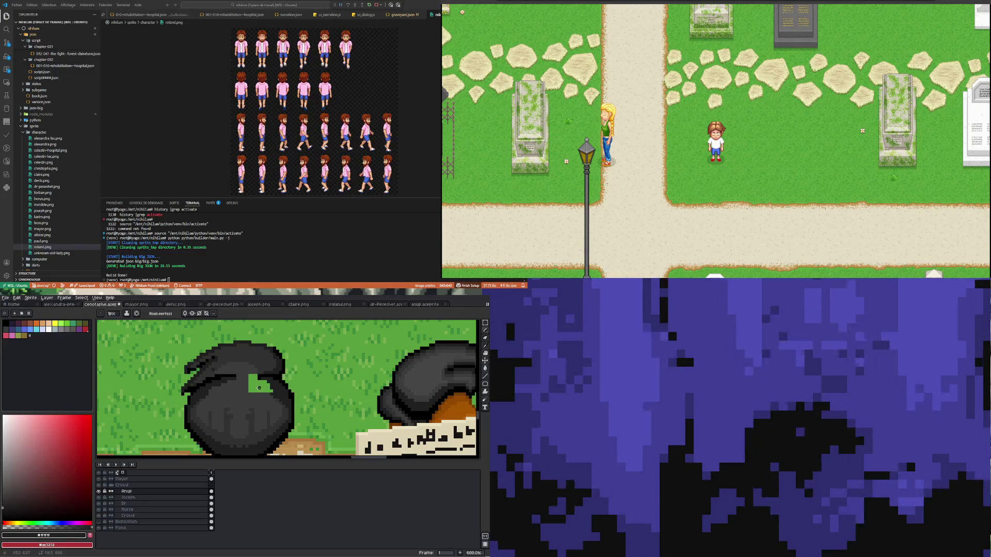
Step: Re-sample dark grey from the hair and paint over most of the remaining green patch
key(i)
click(270, 373)
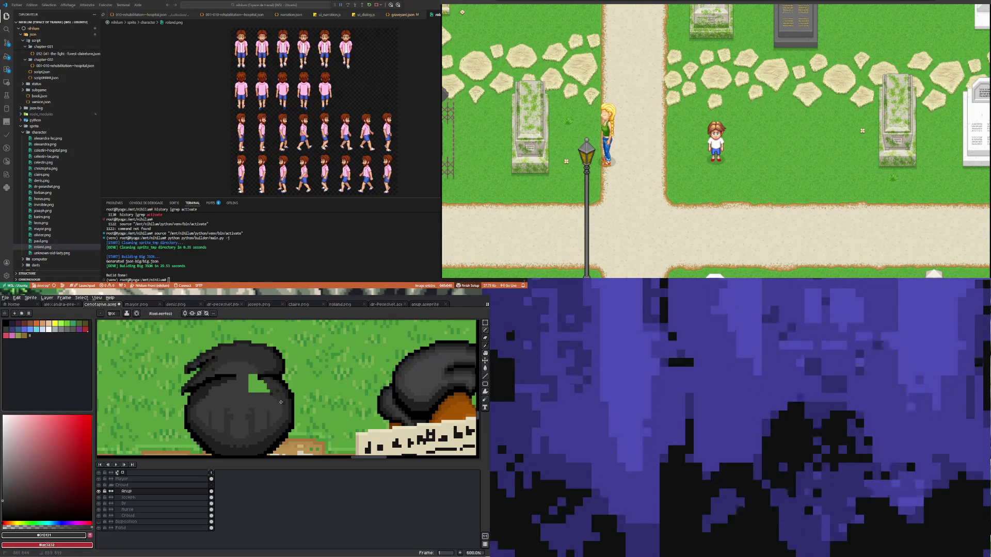
drag(268, 381, 263, 385)
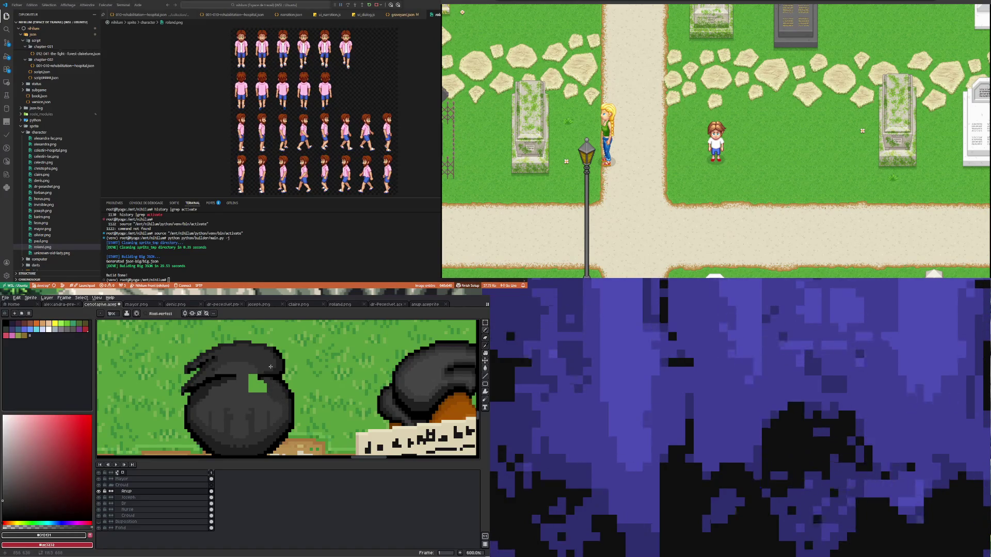
key(i)
key(b)
drag(262, 387, 269, 385)
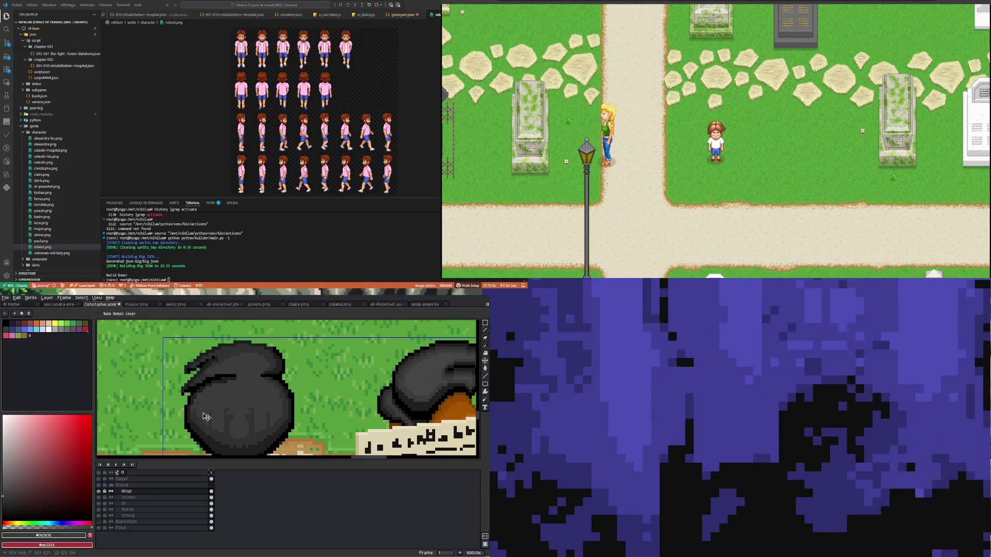
Step: Undo the last stroke, re-pick dark grey and paint a short stroke to close the gap
key(ctrl+z)
alt+click(196, 411)
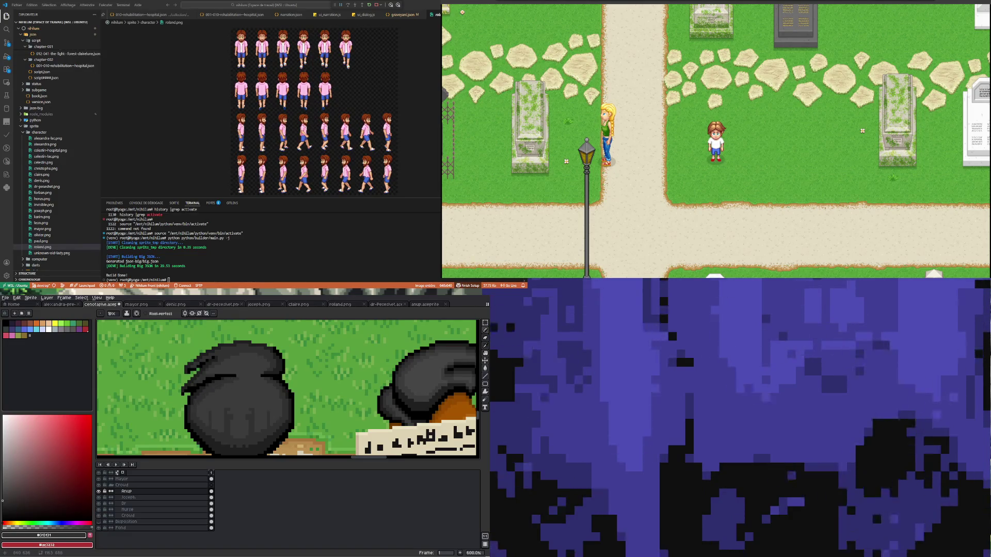
drag(210, 377, 240, 376)
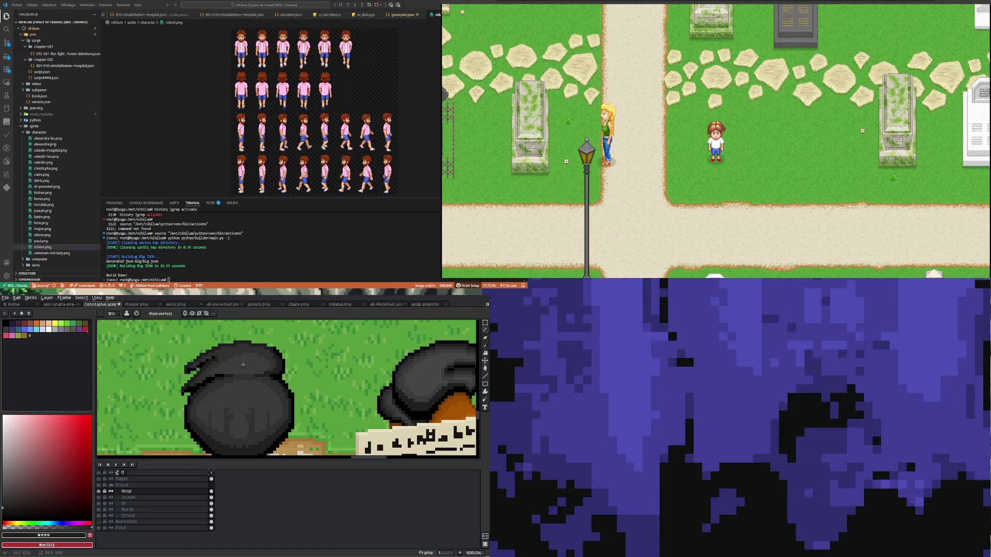
scroll(254, 375, down, 1)
scroll(255, 375, down, 1)
scroll(254, 375, up, 1)
scroll(252, 387, down, 1)
scroll(245, 411, up, 1)
scroll(245, 410, up, 2)
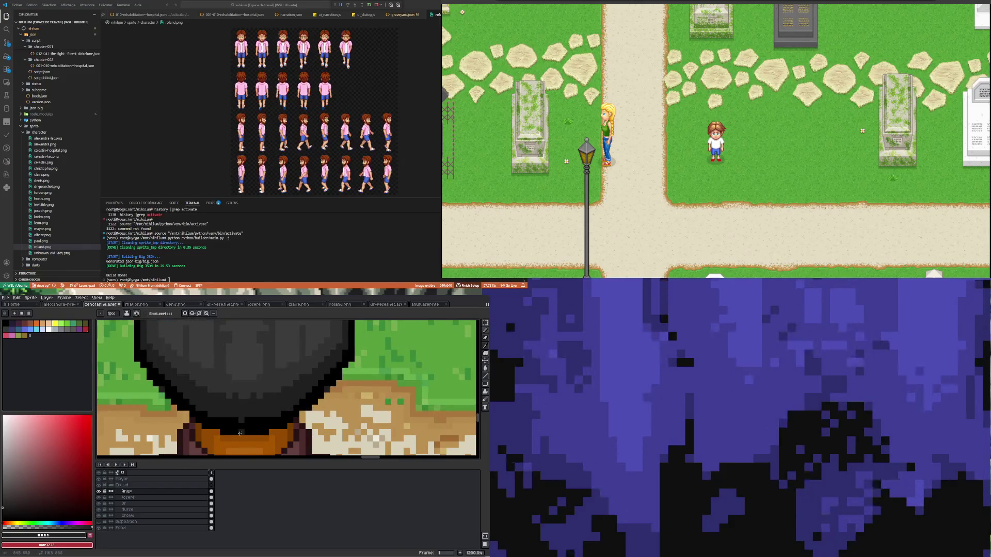
scroll(243, 403, up, 2)
Step: Sample the black outline colour of the hair and return to the Pencil
key(i)
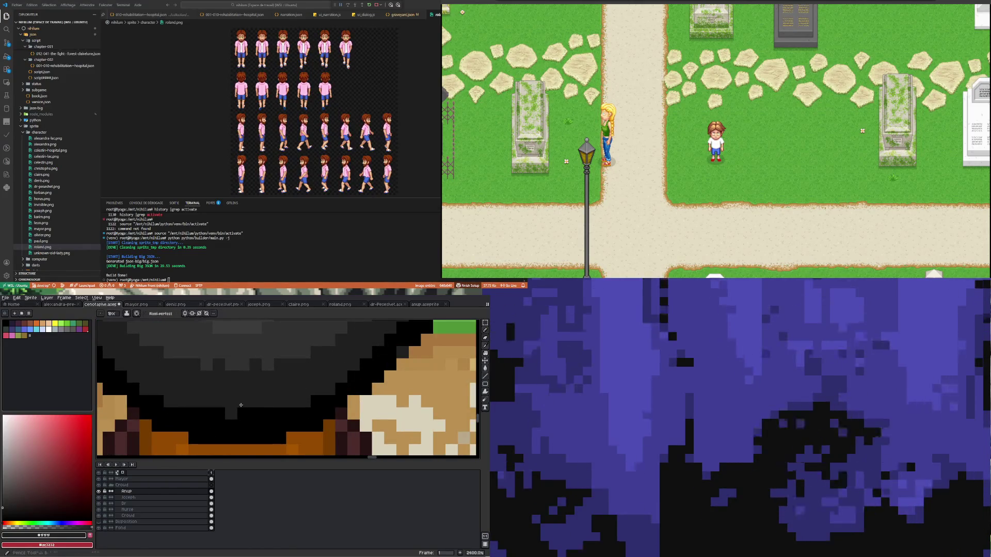
key(b)
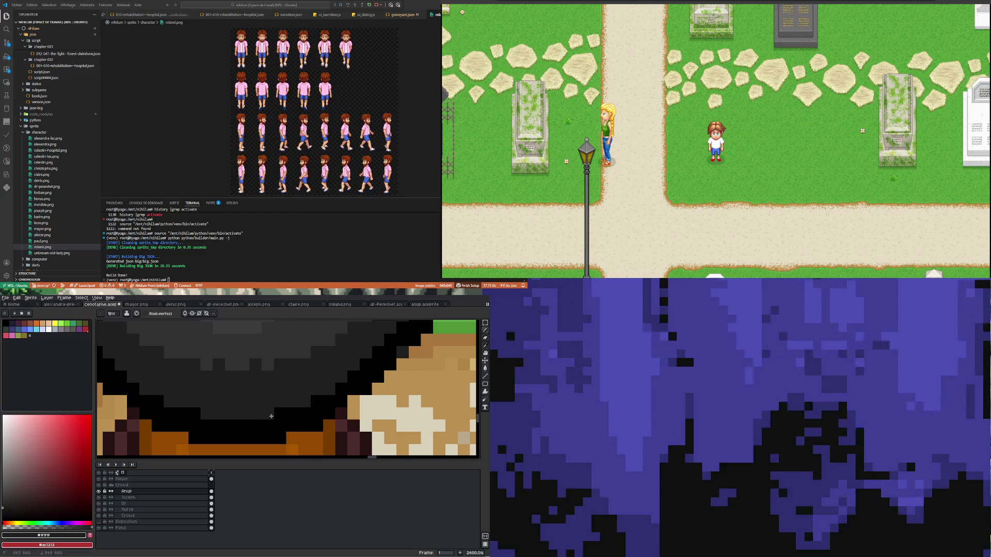
scroll(271, 416, down, 4)
scroll(221, 403, up, 4)
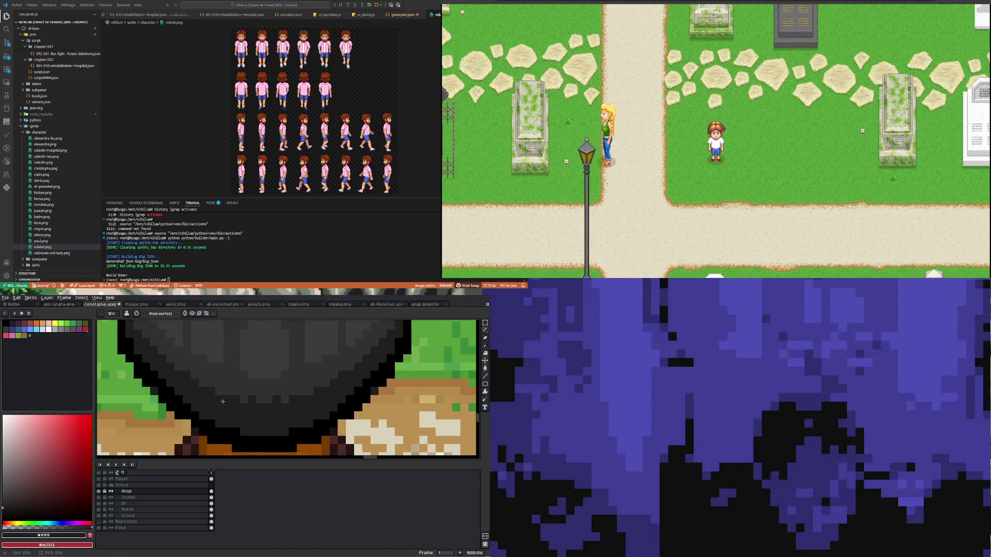
key(i)
click(373, 391)
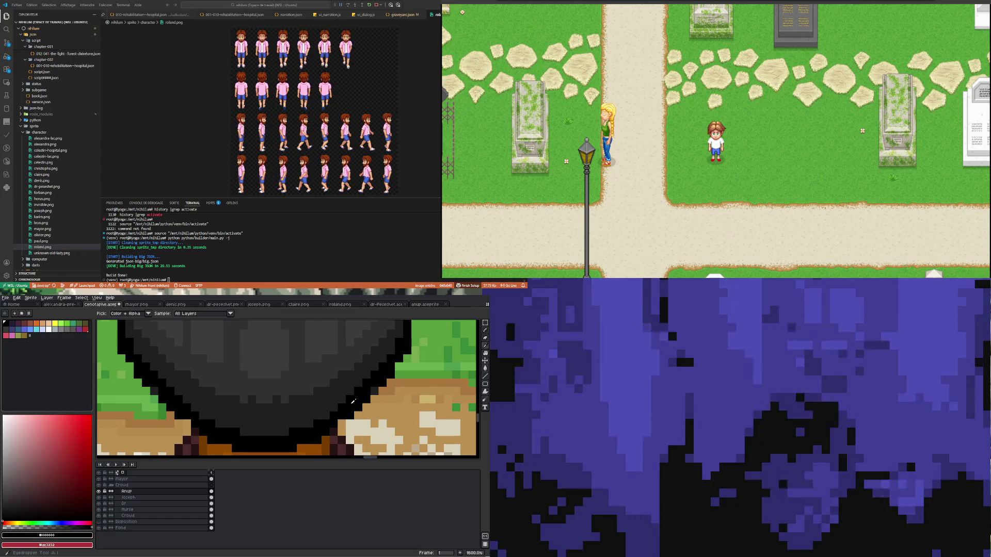
key(b)
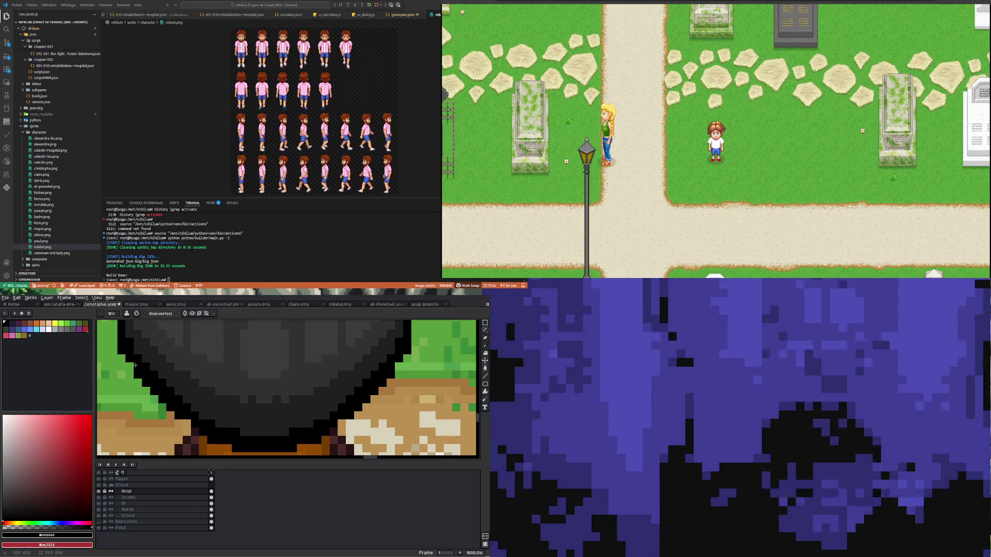
scroll(138, 372, down, 1)
scroll(345, 369, up, 2)
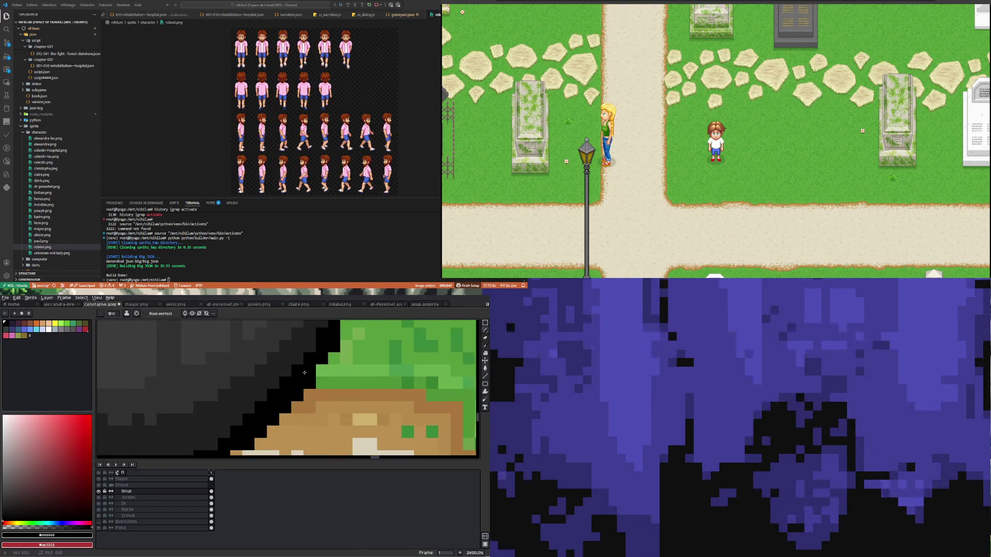
scroll(306, 381, down, 5)
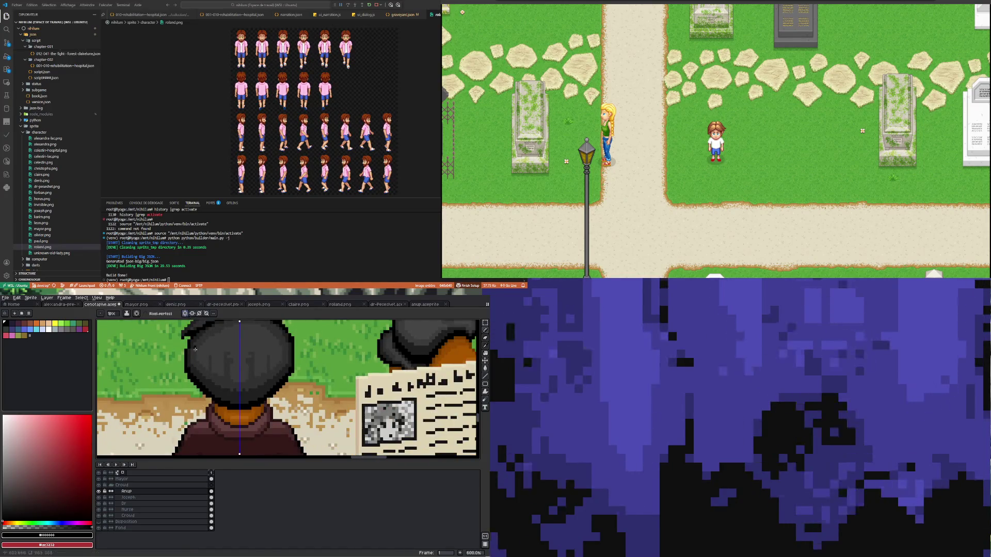
scroll(216, 386, up, 4)
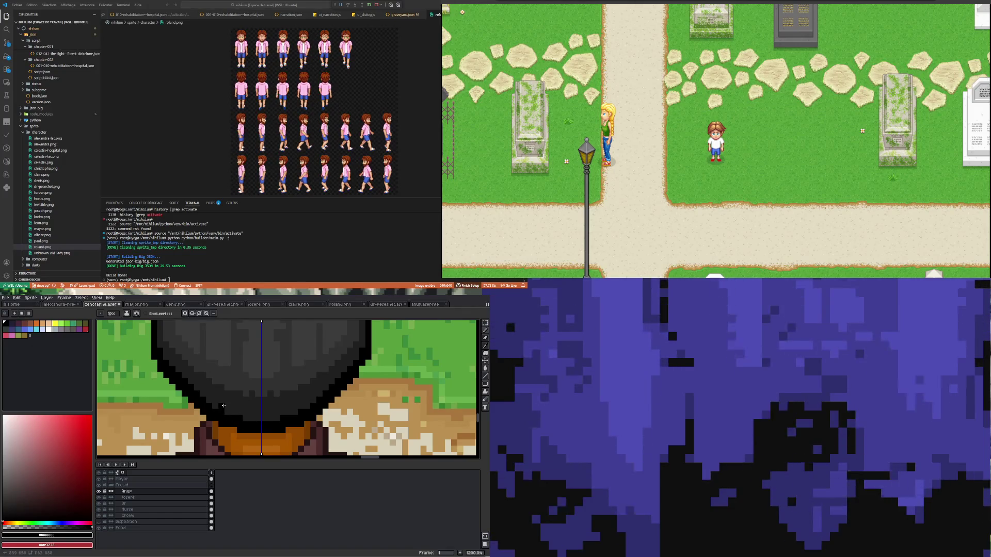
scroll(223, 405, down, 3)
scroll(213, 393, up, 1)
scroll(203, 382, up, 2)
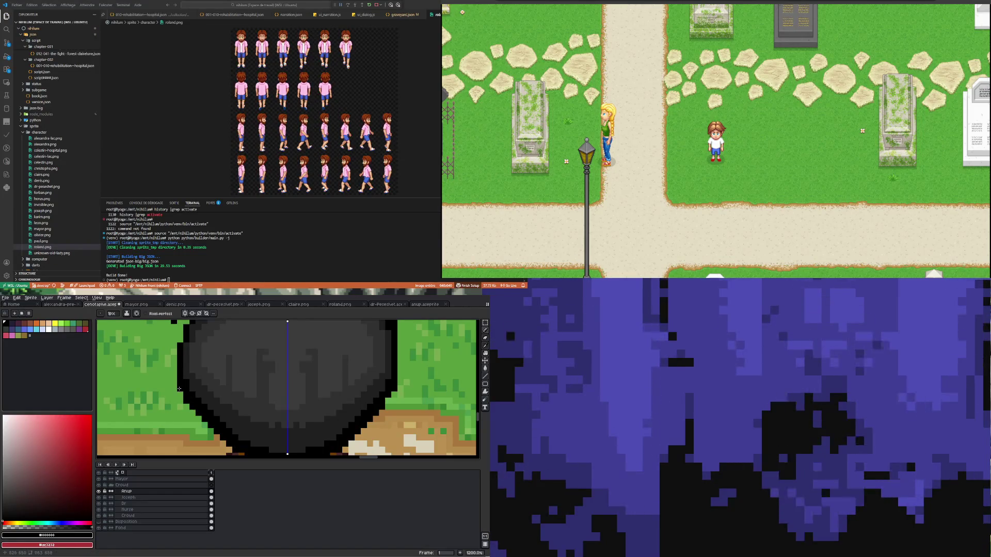
scroll(180, 344, down, 3)
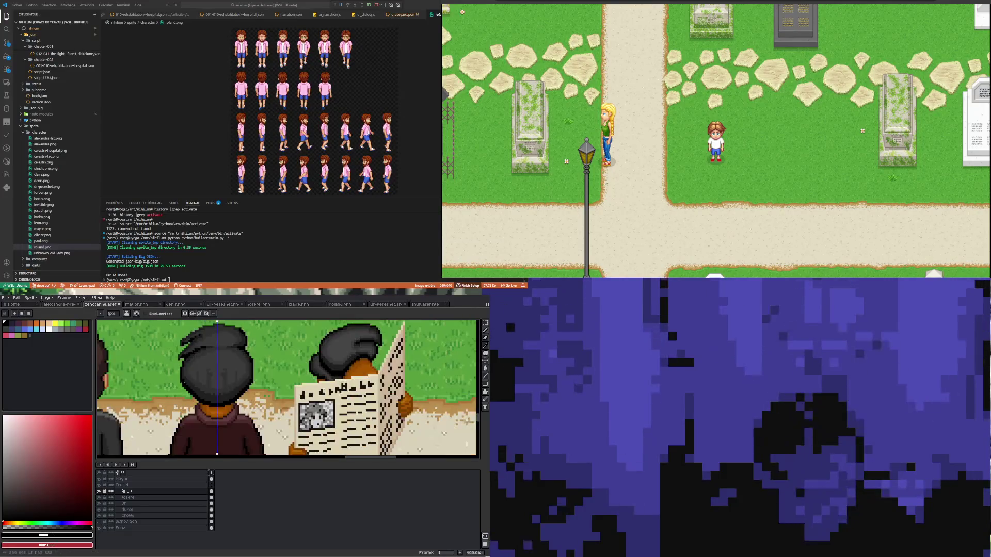
scroll(185, 360, up, 2)
scroll(190, 380, up, 1)
scroll(196, 405, up, 1)
scroll(196, 404, down, 3)
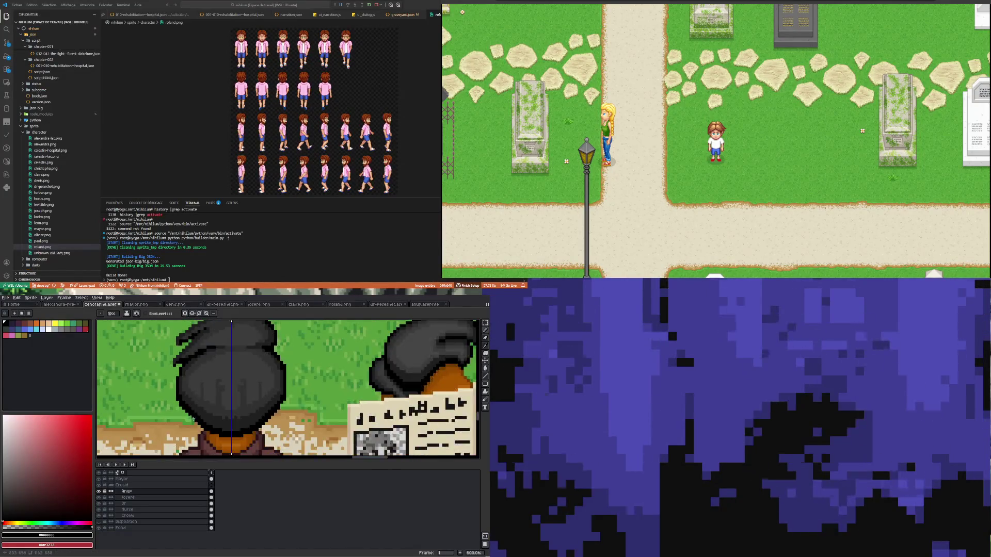
scroll(209, 403, up, 2)
Step: Shade the hair with a sampled grey, stepping frames and undoing a stray stroke
alt+click(221, 402)
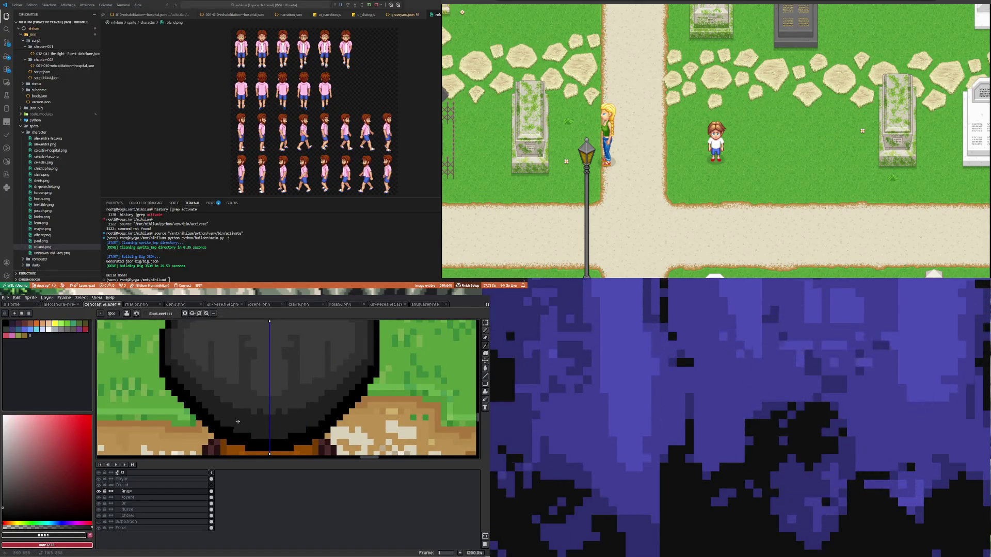
key(alt)
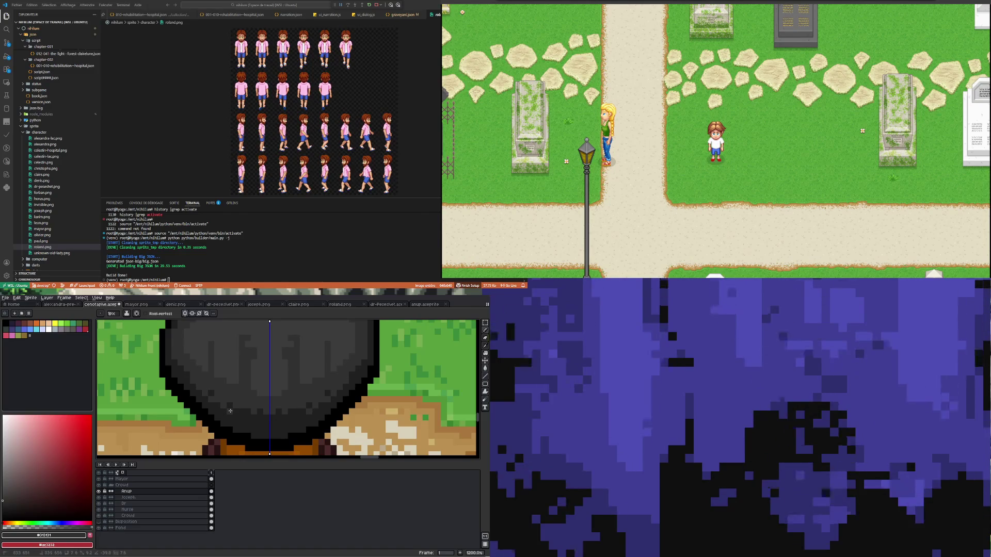
key(ctrl)
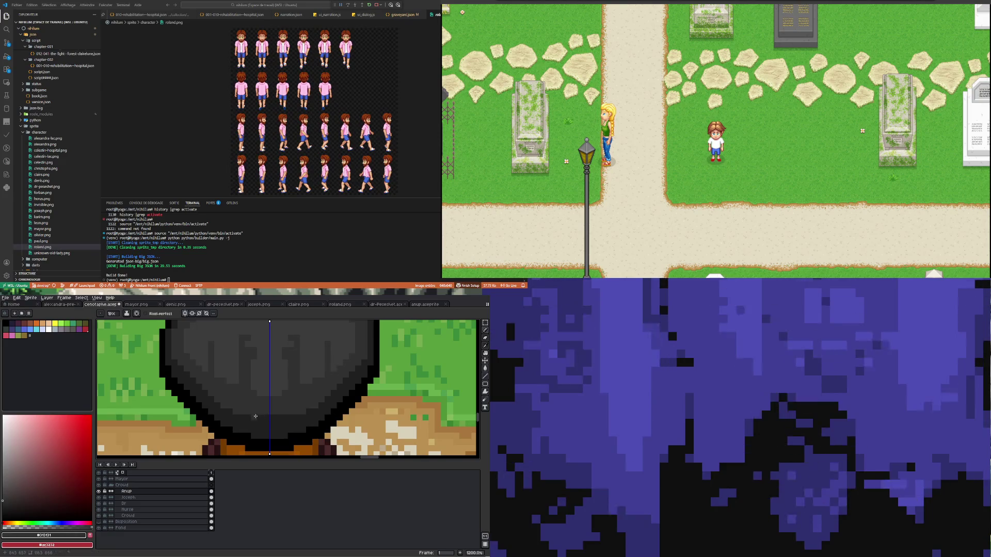
key(Right)
key(Right)
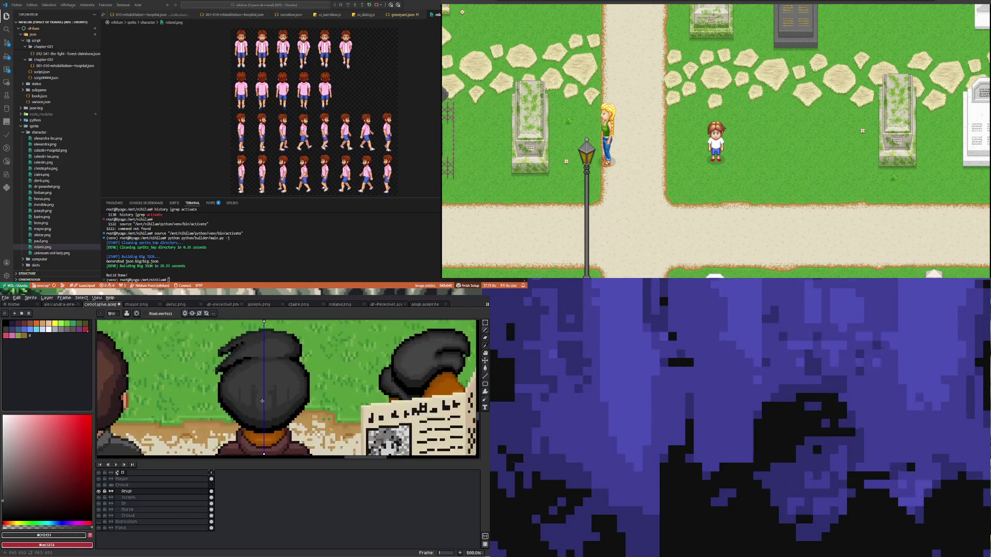
key(Right)
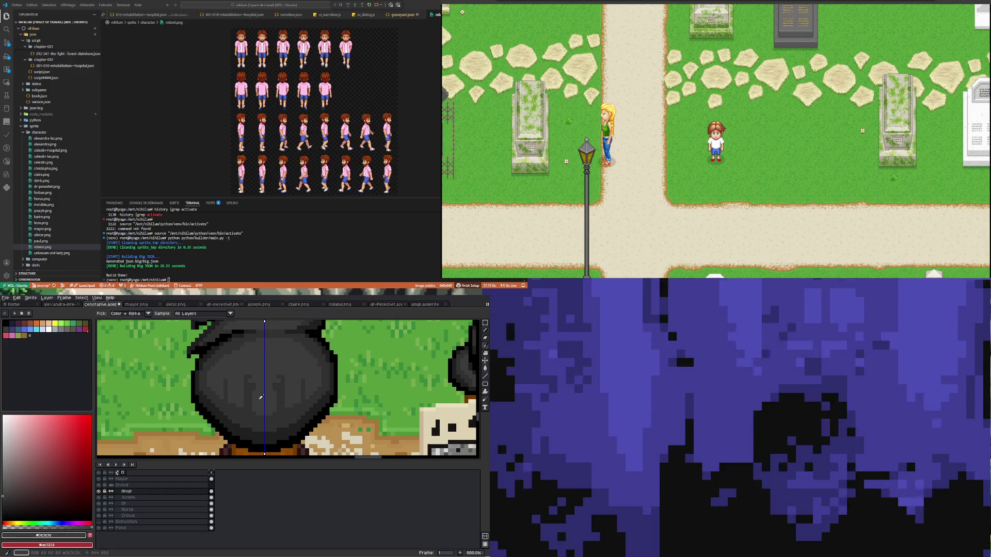
key(b)
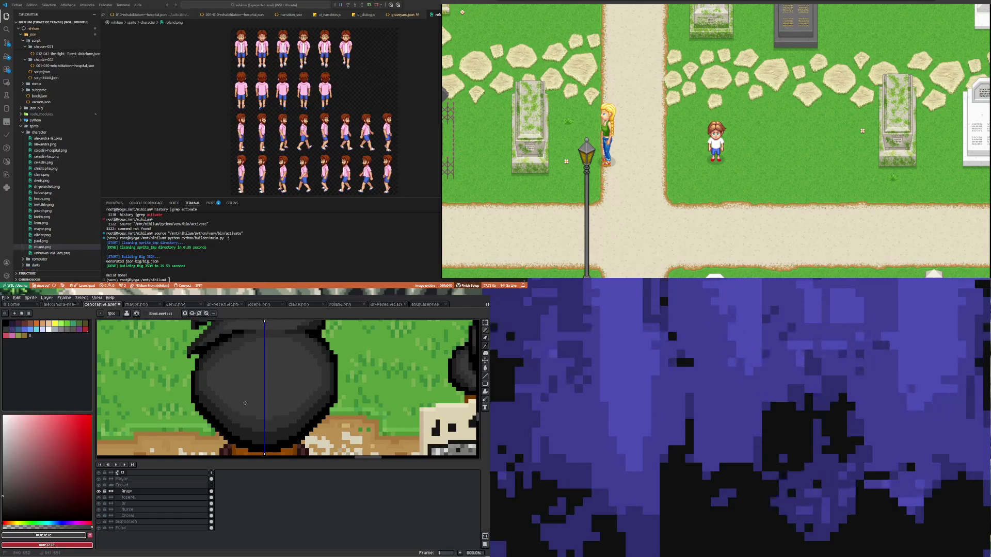
scroll(214, 351, up, 2)
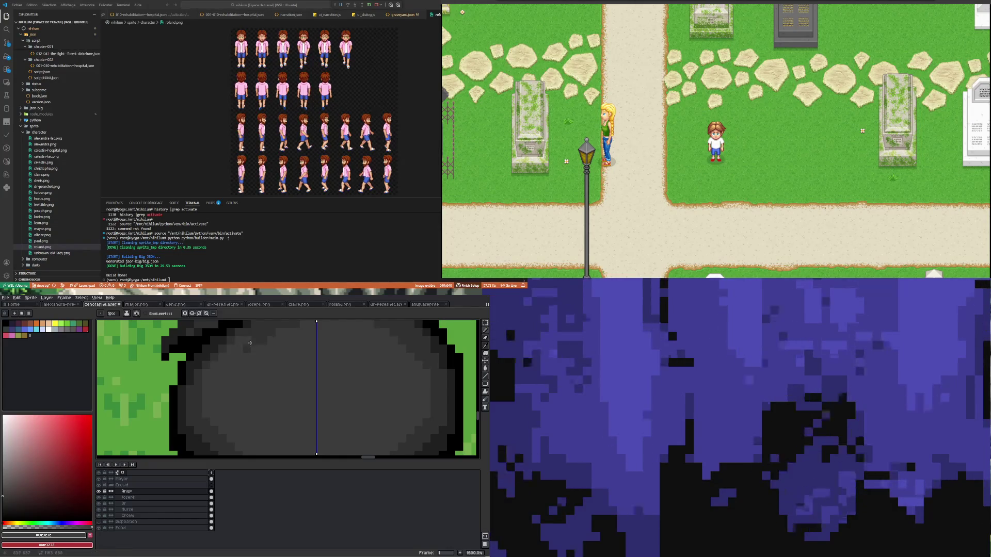
scroll(249, 357, down, 2)
scroll(253, 379, up, 2)
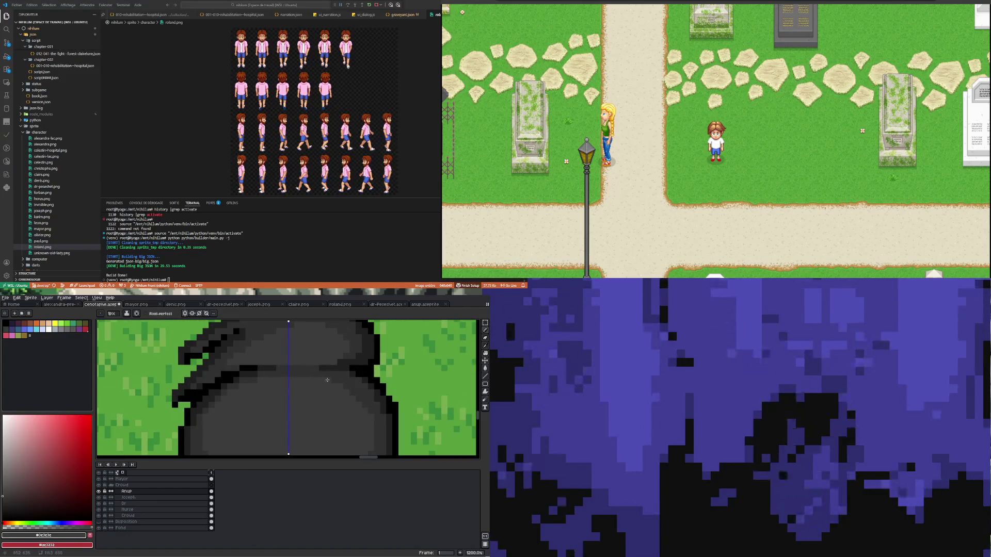
key(ctrl+z)
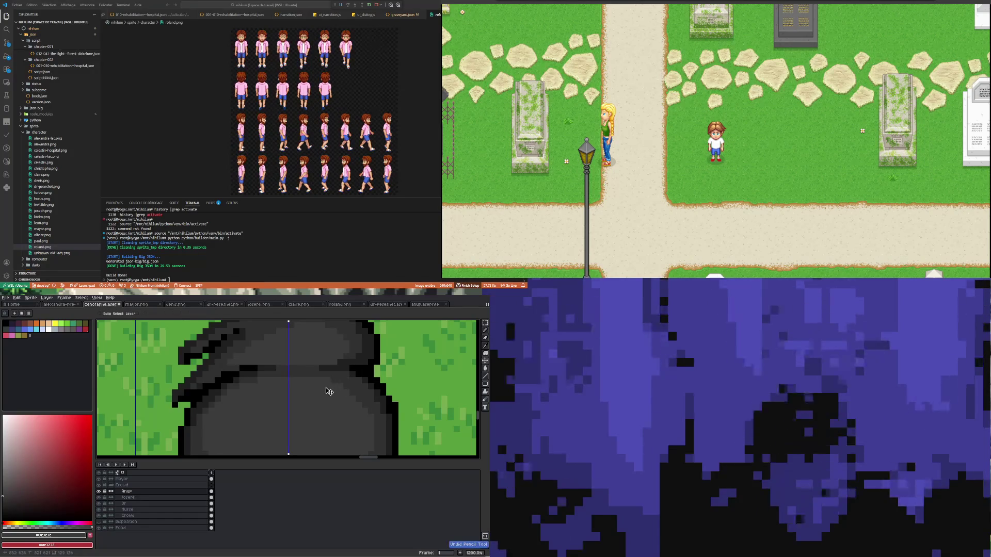
scroll(258, 411, down, 5)
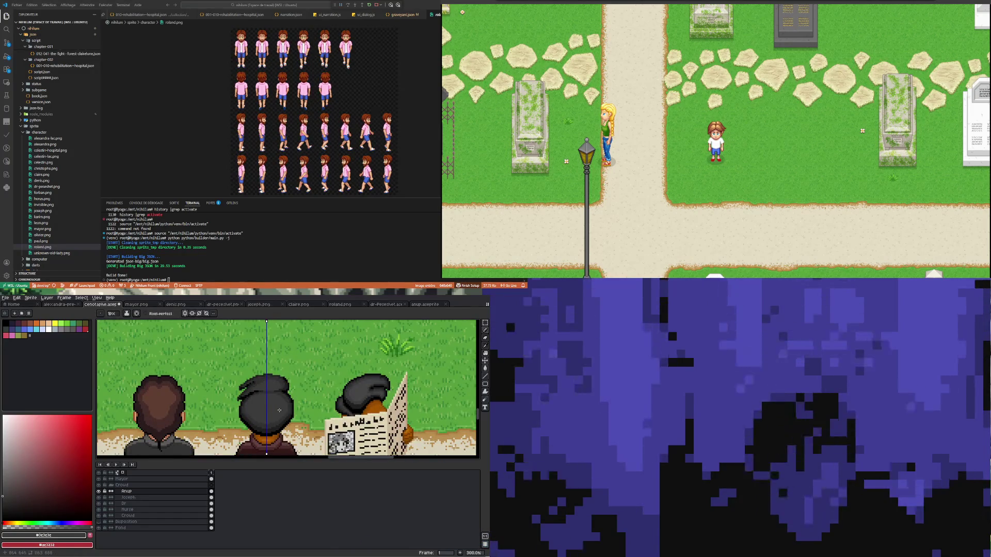
scroll(277, 410, up, 1)
scroll(276, 410, up, 1)
scroll(276, 410, up, 1)
scroll(273, 411, down, 3)
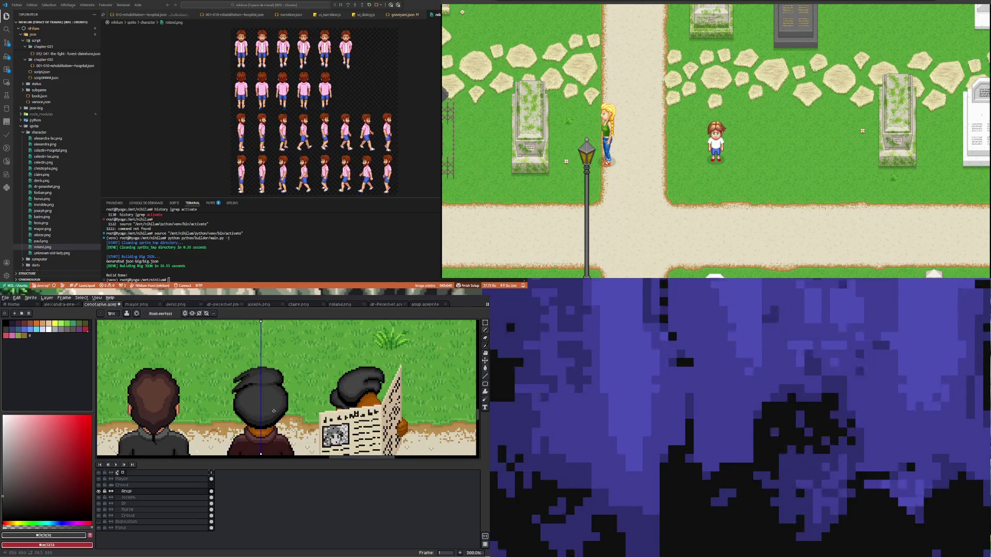
scroll(276, 424, up, 3)
scroll(237, 414, up, 2)
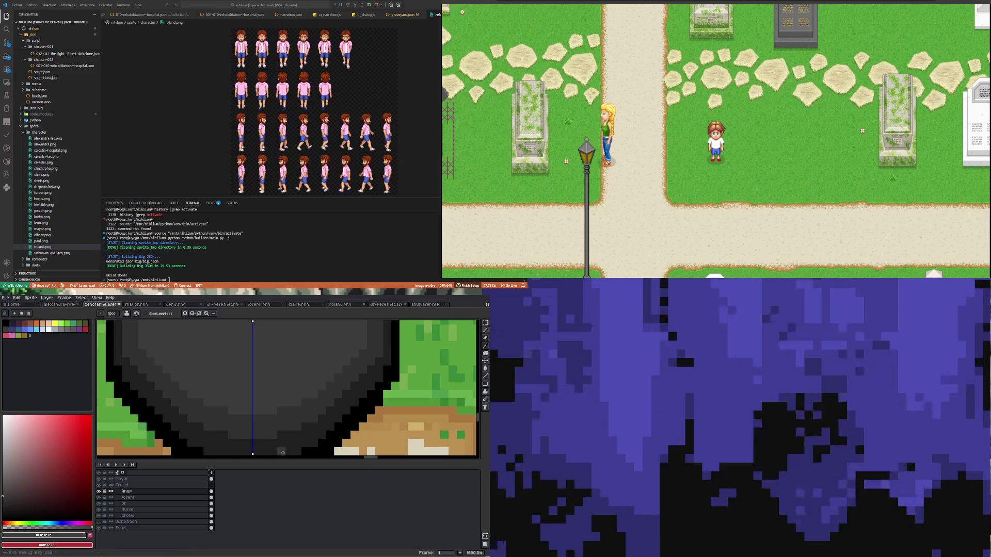
scroll(225, 409, down, 4)
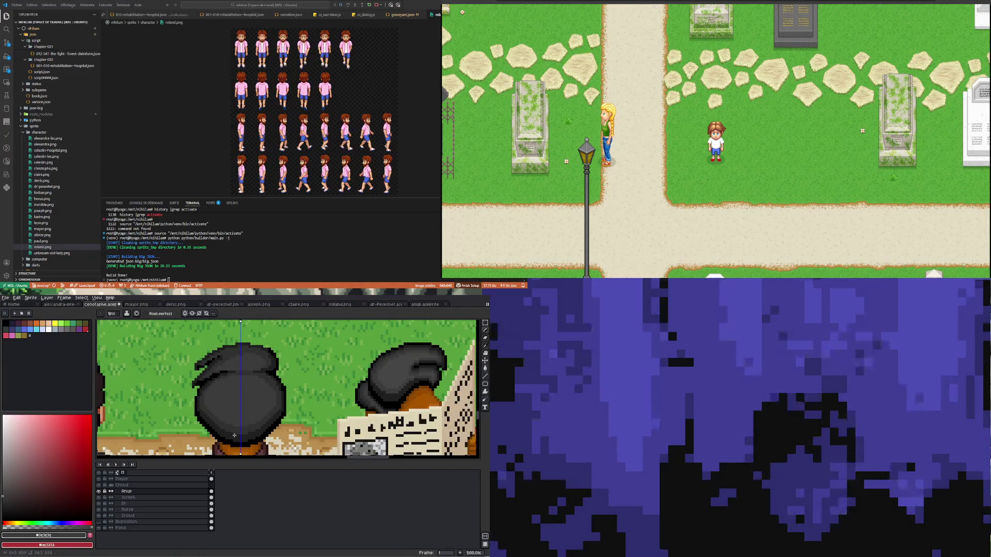
scroll(234, 435, up, 5)
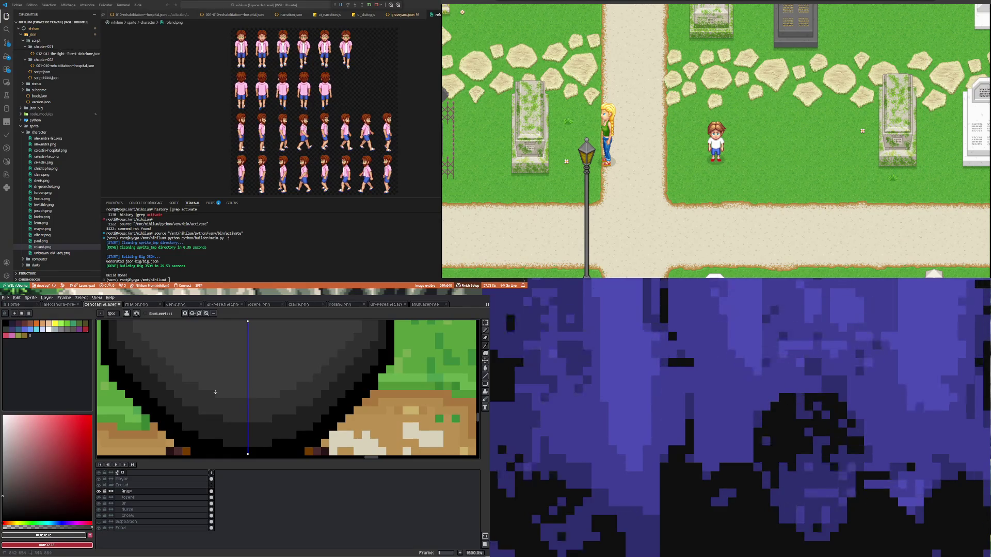
scroll(235, 409, down, 4)
scroll(221, 405, up, 4)
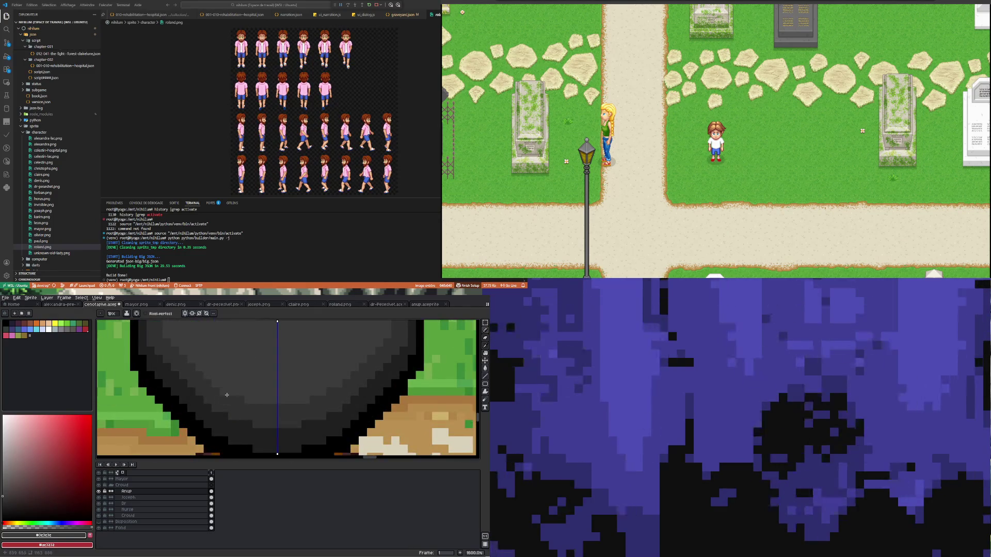
scroll(227, 394, down, 3)
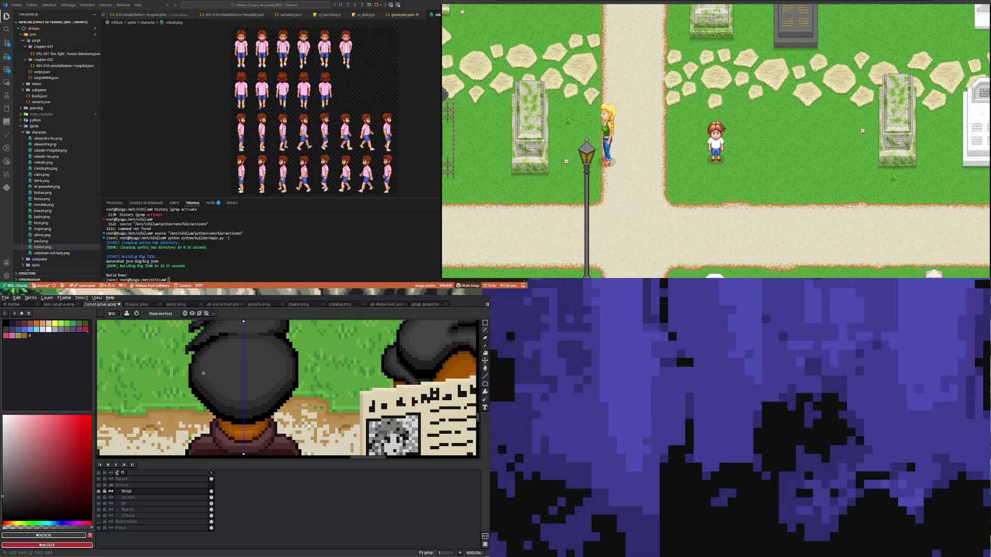
scroll(202, 373, up, 1)
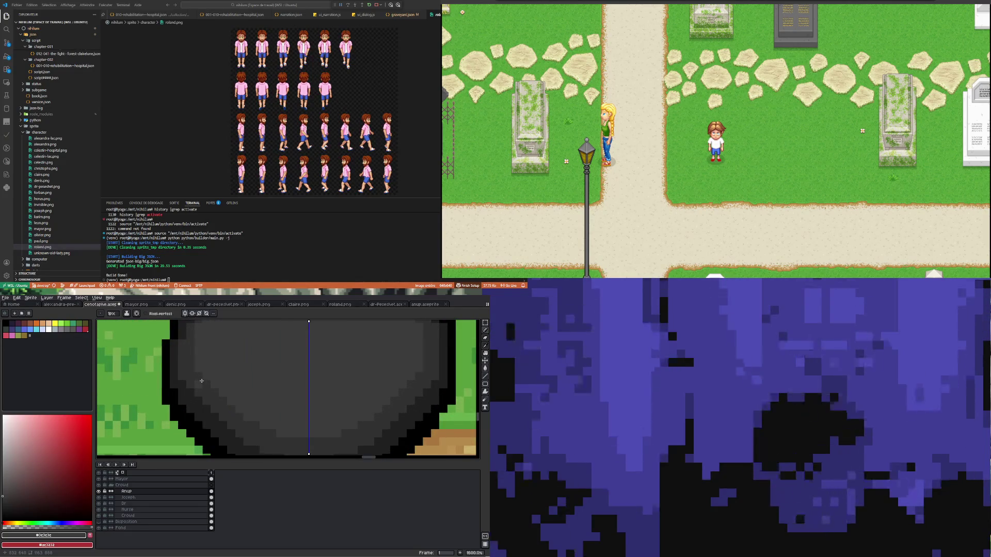
scroll(201, 380, down, 4)
scroll(201, 375, up, 2)
Step: Layer further grey bands onto the hair, alternating sampled shades so it darkens toward the edges
key(i)
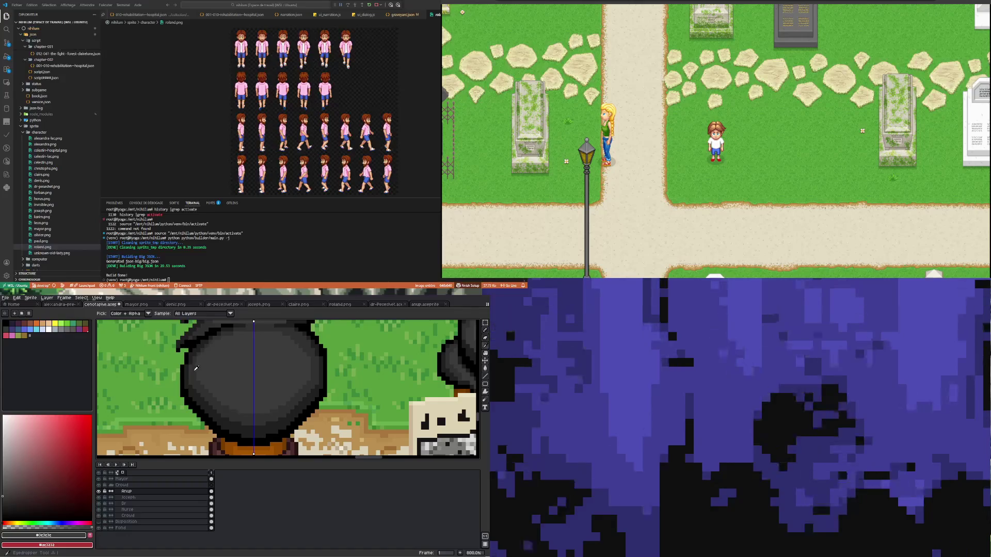
key(b)
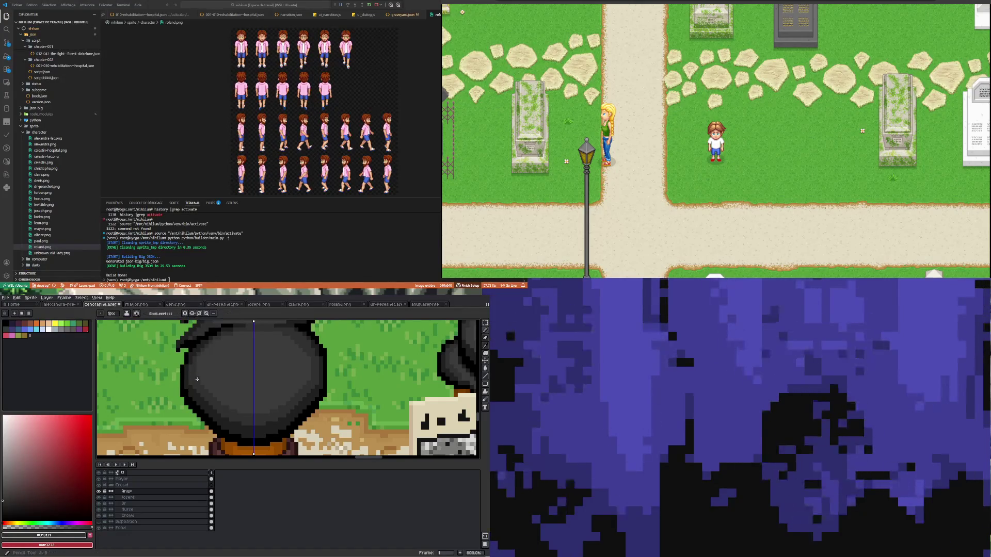
scroll(197, 383, up, 3)
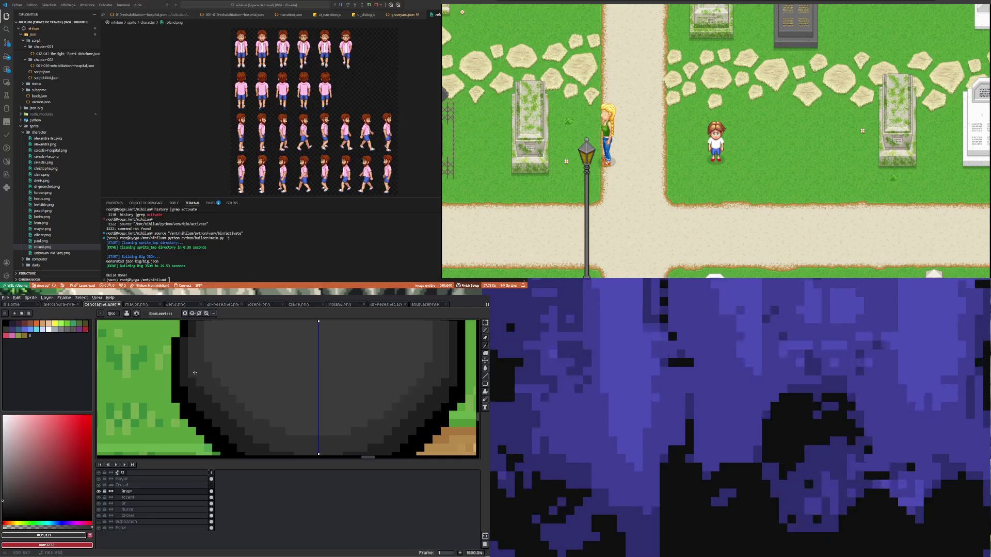
key(i)
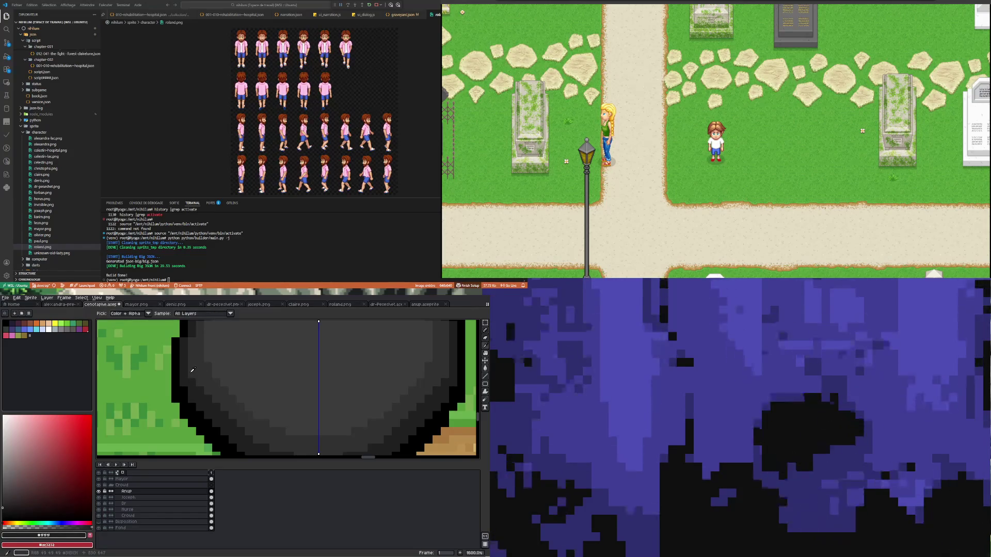
key(b)
scroll(191, 391, down, 5)
scroll(210, 383, down, 1)
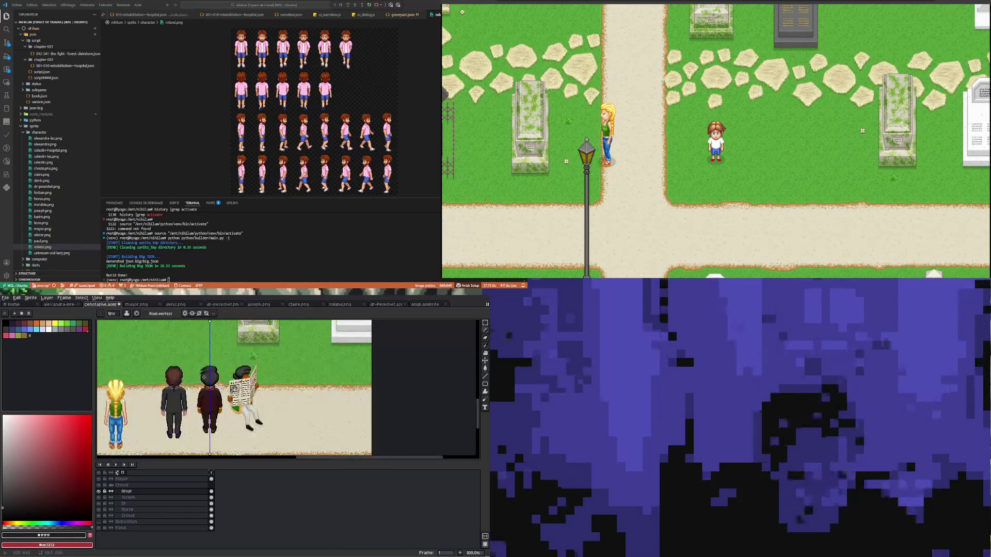
scroll(216, 379, up, 1)
scroll(217, 379, up, 5)
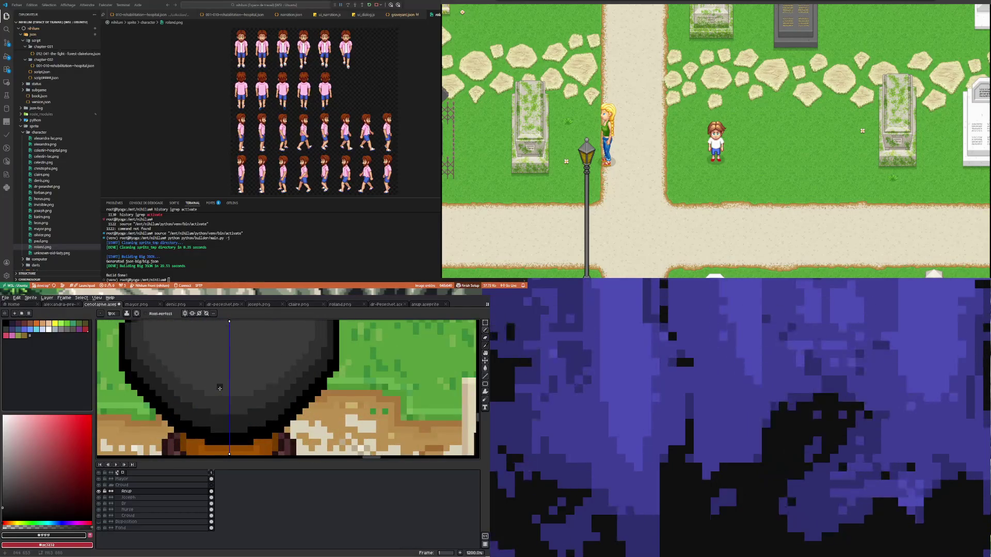
key(i)
Step: Draw two mirrored dark strands on the hair, undo the centre strand, and turn symmetry off
click(205, 429)
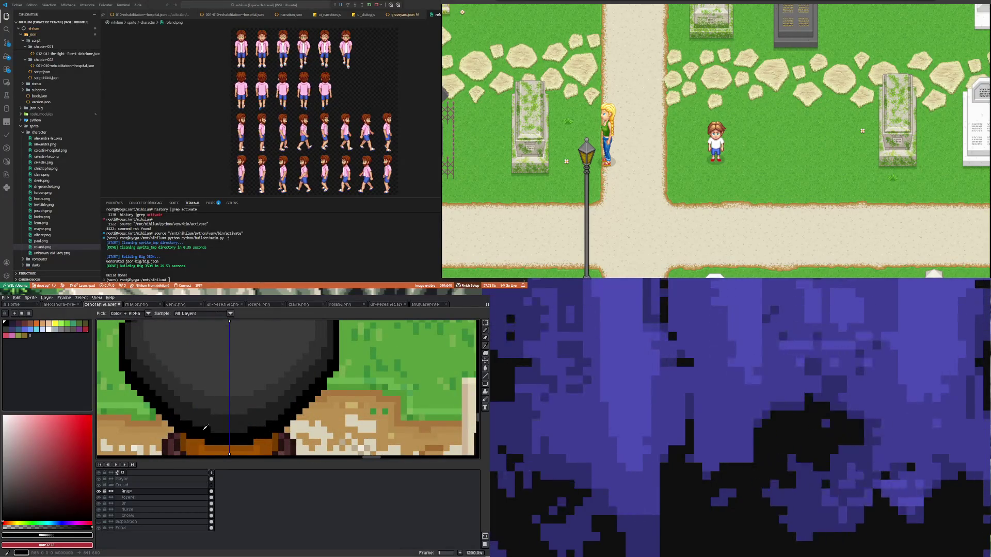
key(b)
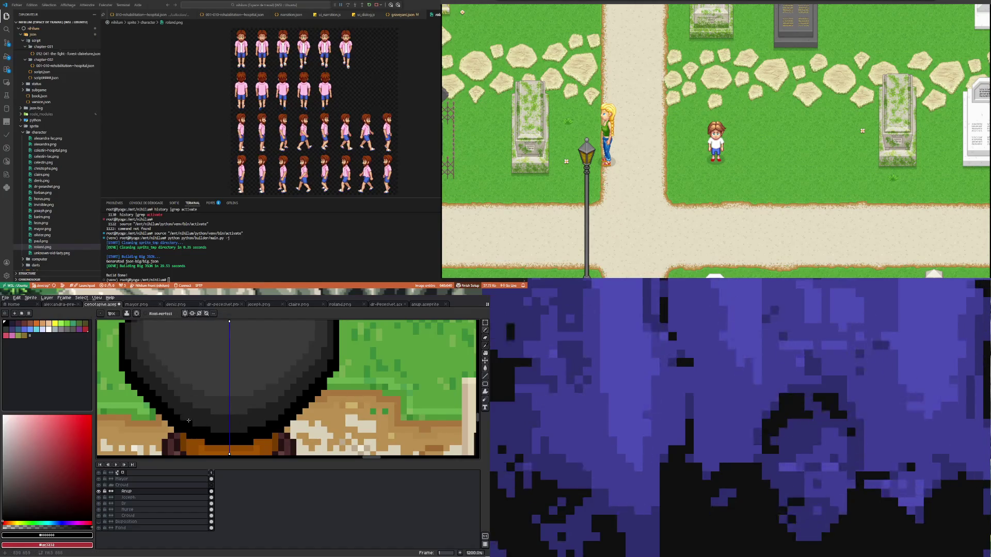
drag(181, 343, 177, 393)
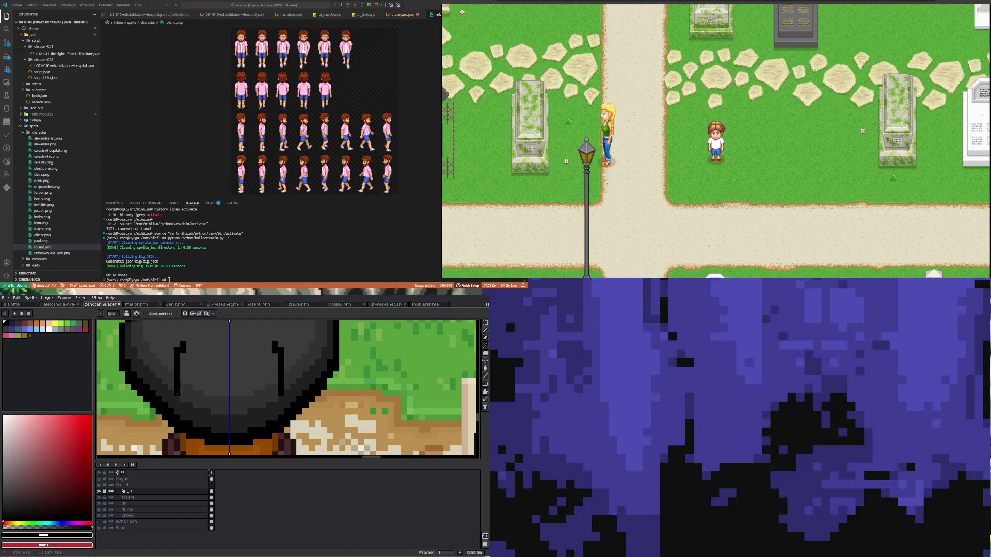
drag(226, 361, 224, 416)
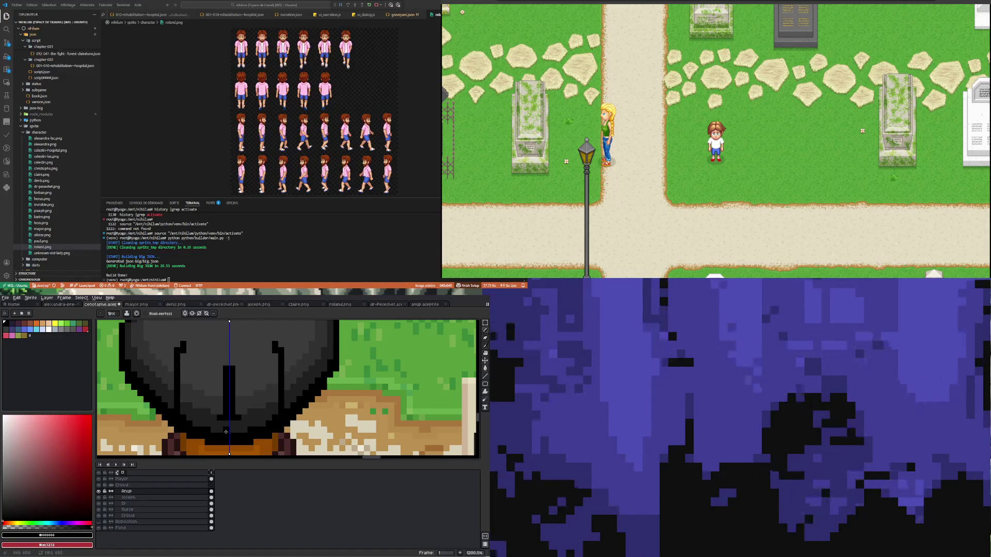
key(ctrl+z)
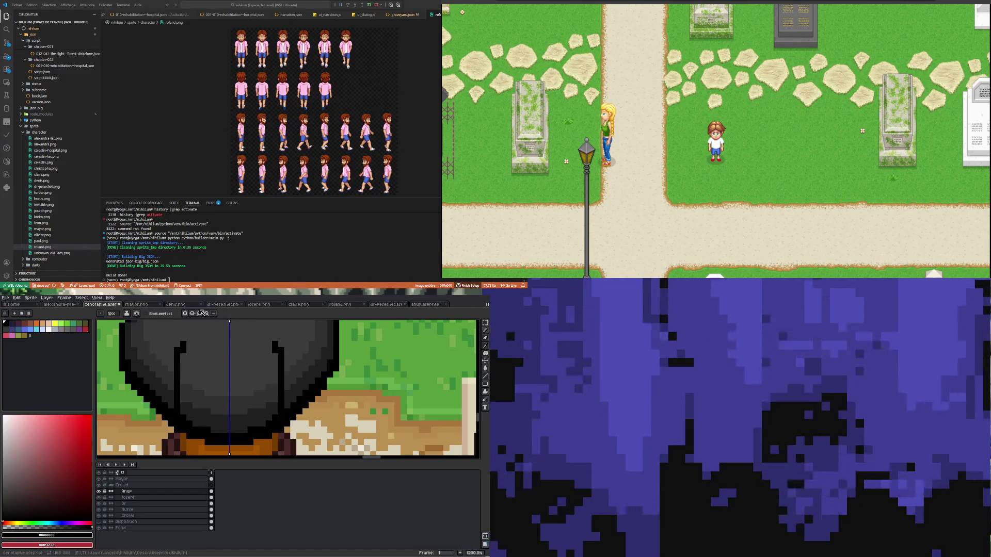
click(189, 313)
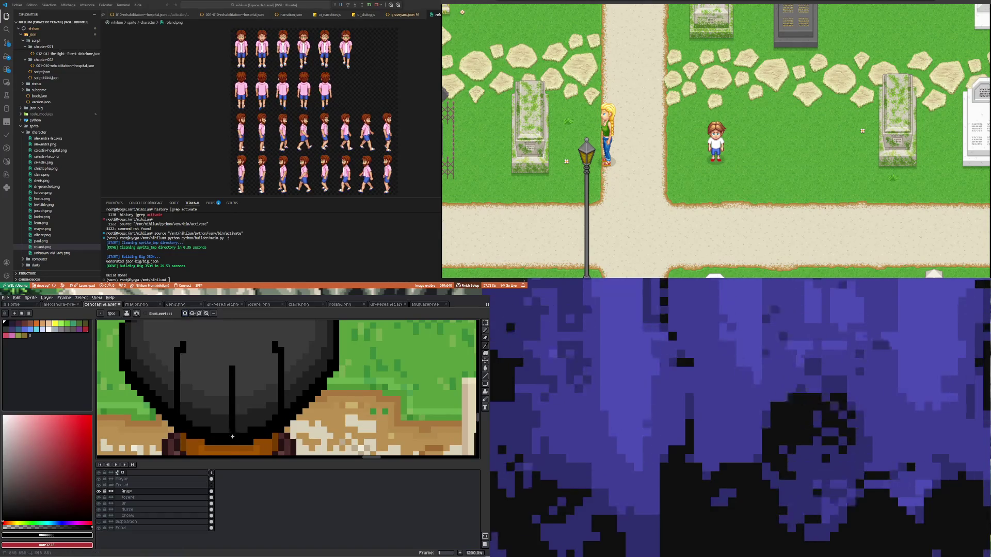
scroll(226, 393, down, 5)
scroll(253, 386, up, 1)
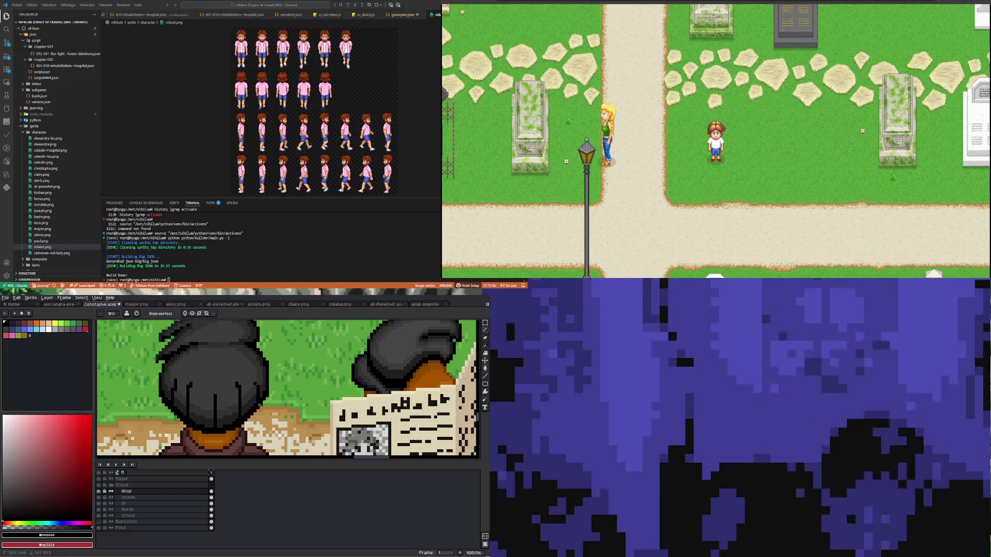
key(m)
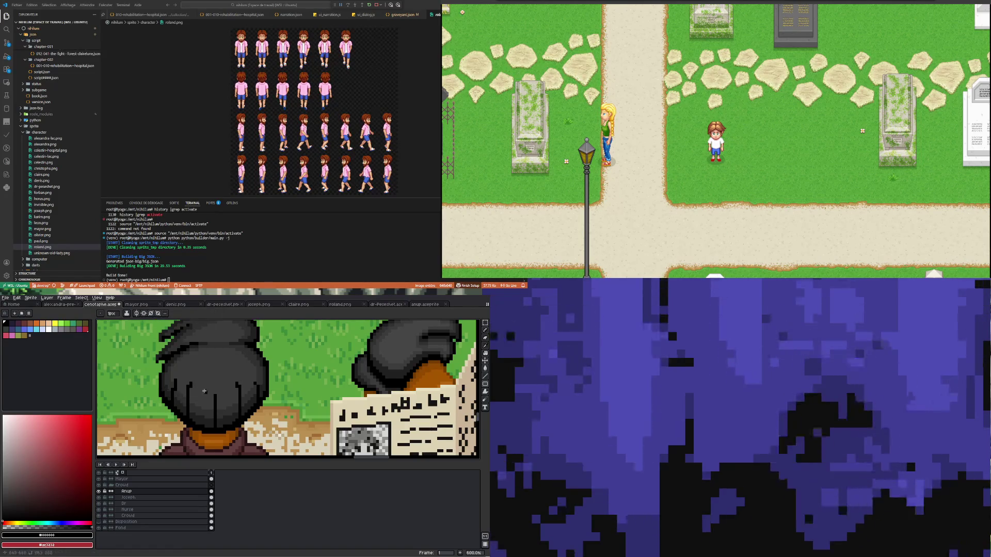
scroll(193, 401, up, 5)
scroll(194, 402, up, 2)
Step: Draw extra dark strands on the lower hair dome with sampled greys, undoing one bad stroke
key(i)
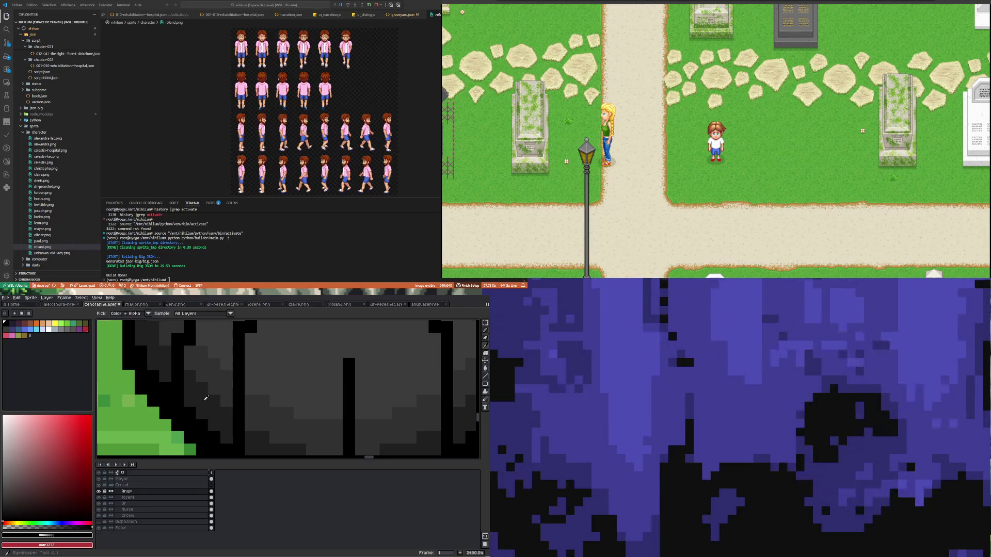
key(m)
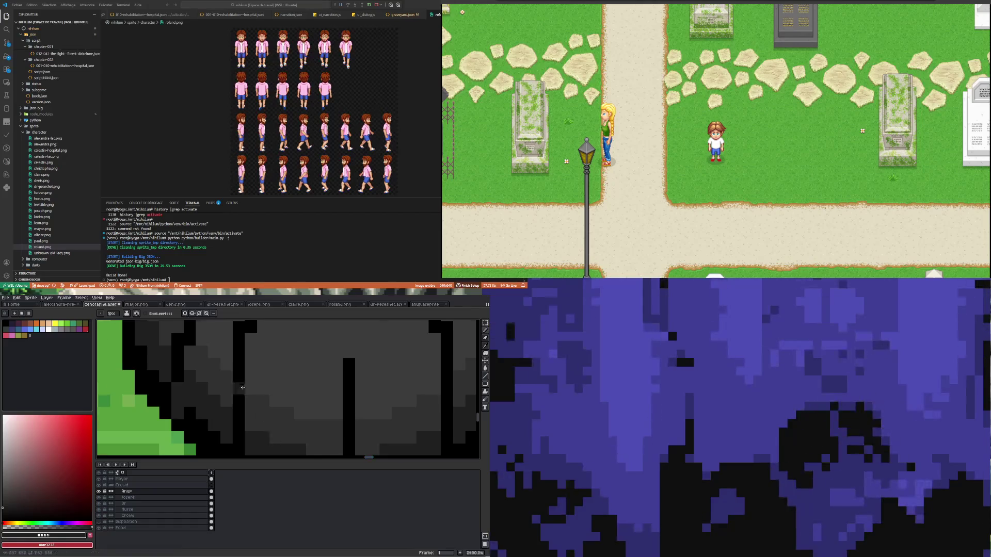
scroll(258, 400, down, 3)
scroll(258, 400, up, 4)
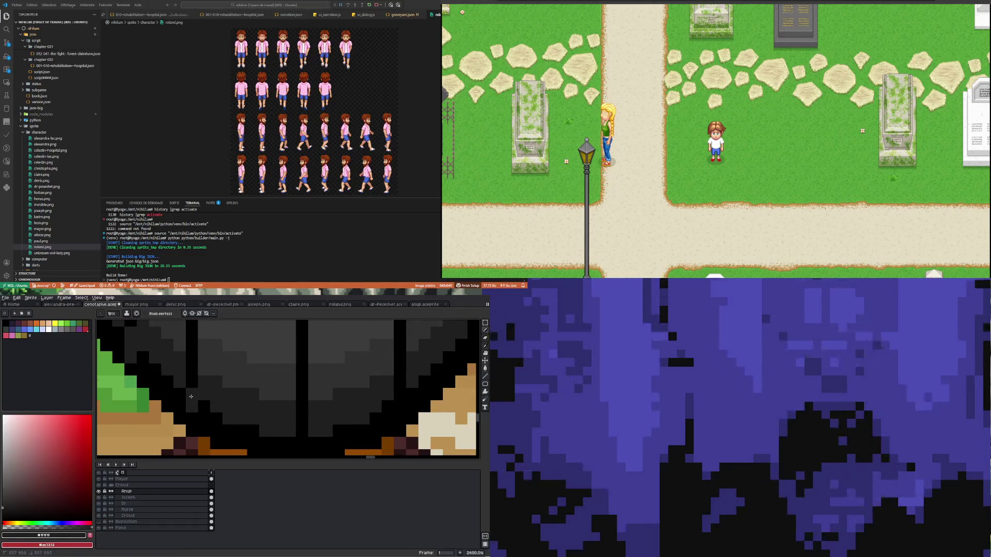
scroll(299, 382, down, 2)
scroll(297, 404, up, 1)
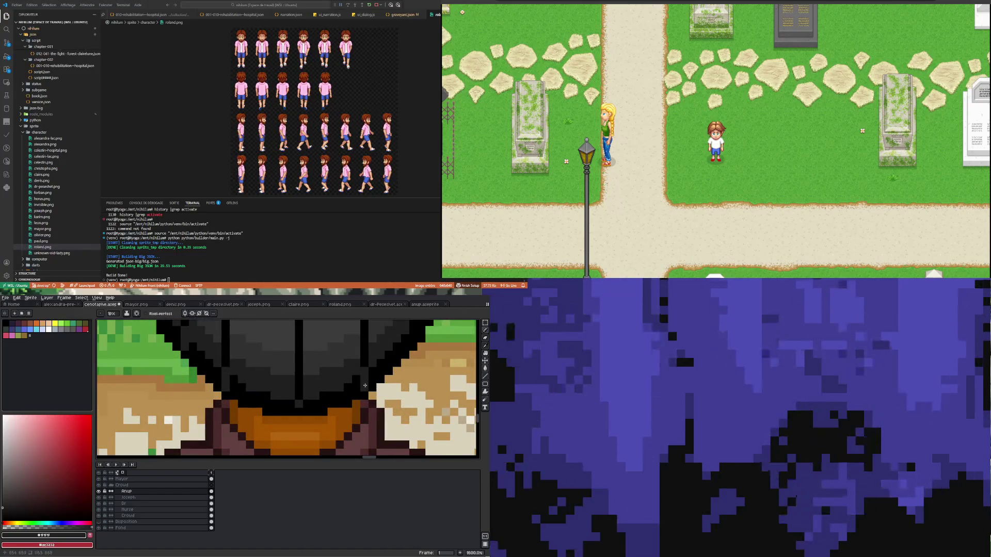
scroll(362, 381, down, 3)
scroll(363, 384, up, 2)
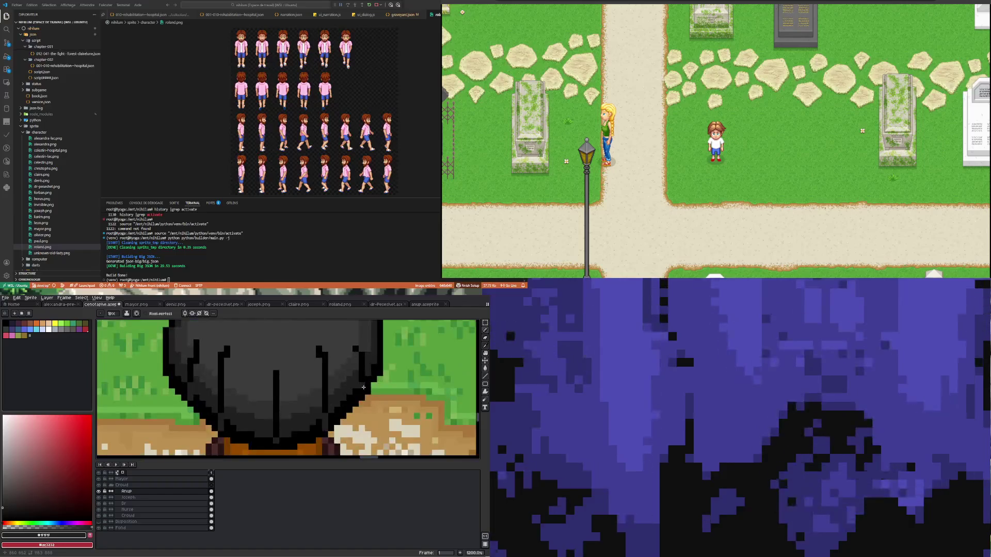
scroll(361, 379, up, 2)
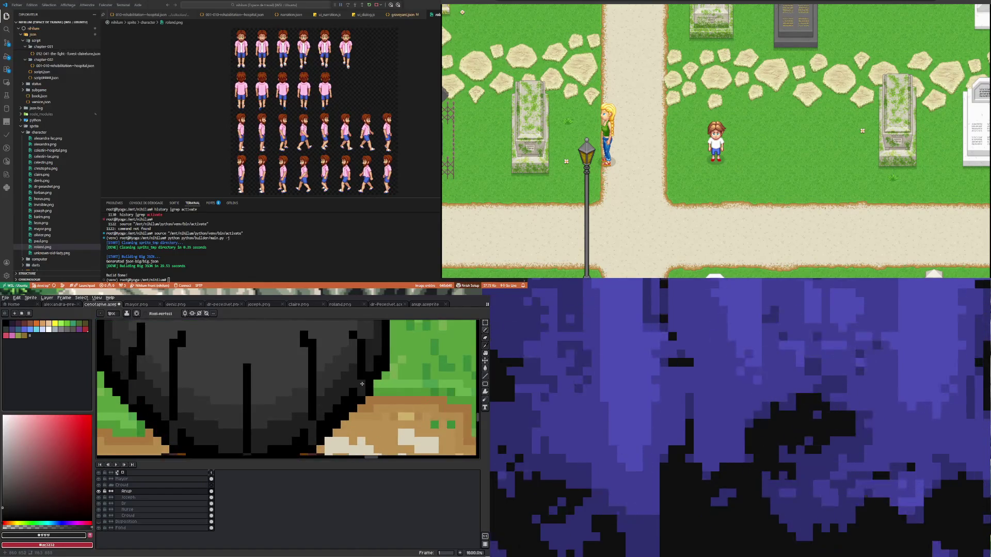
key(b)
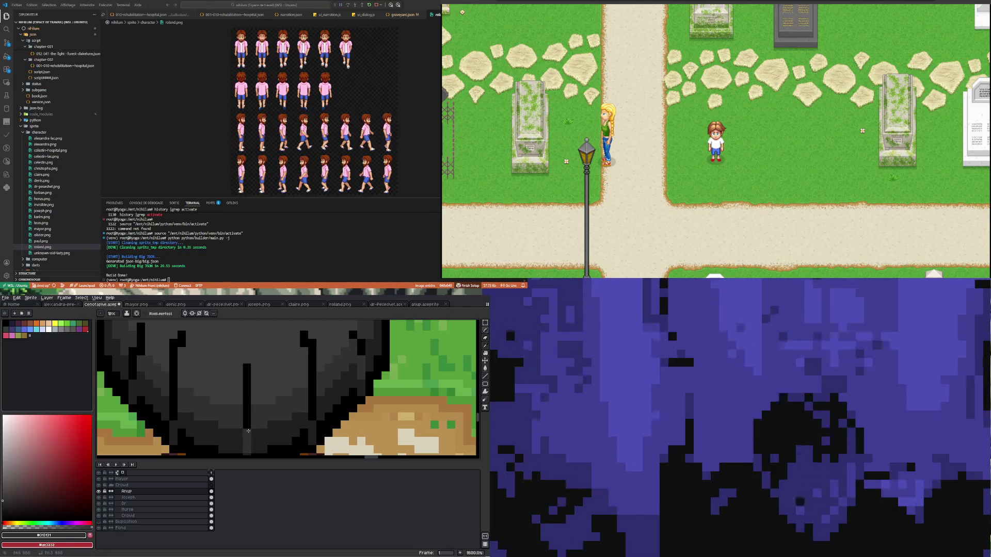
scroll(309, 431, left, 2)
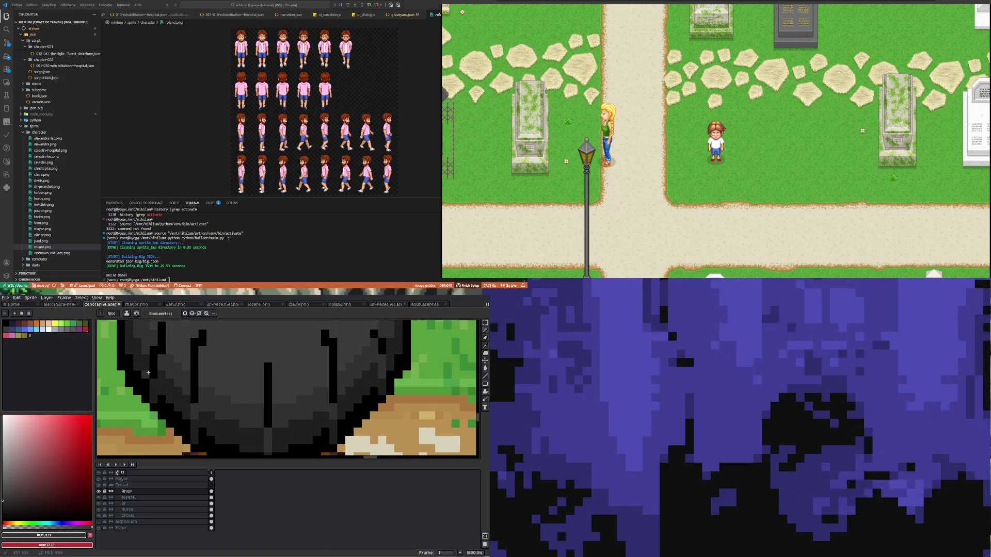
alt+click(173, 348)
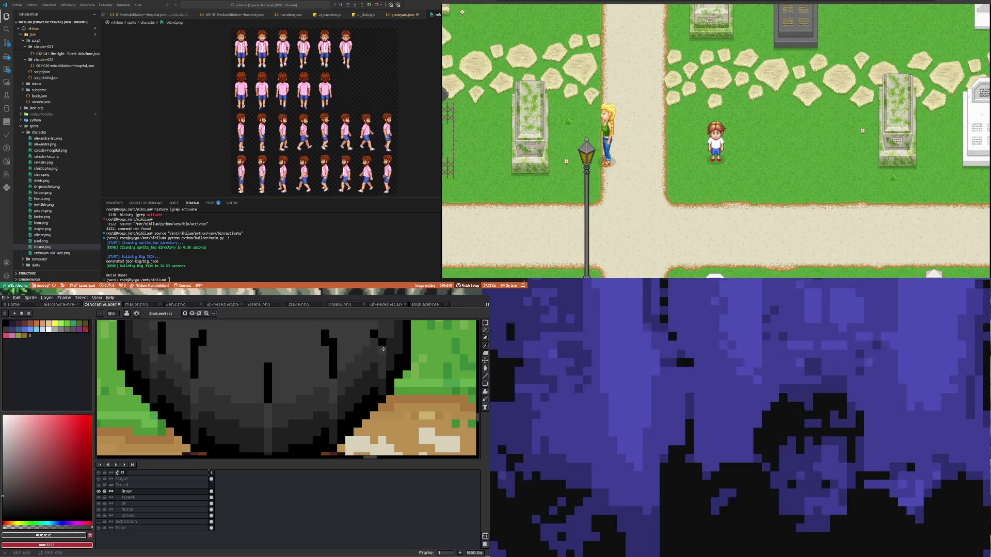
key(ctrl+z)
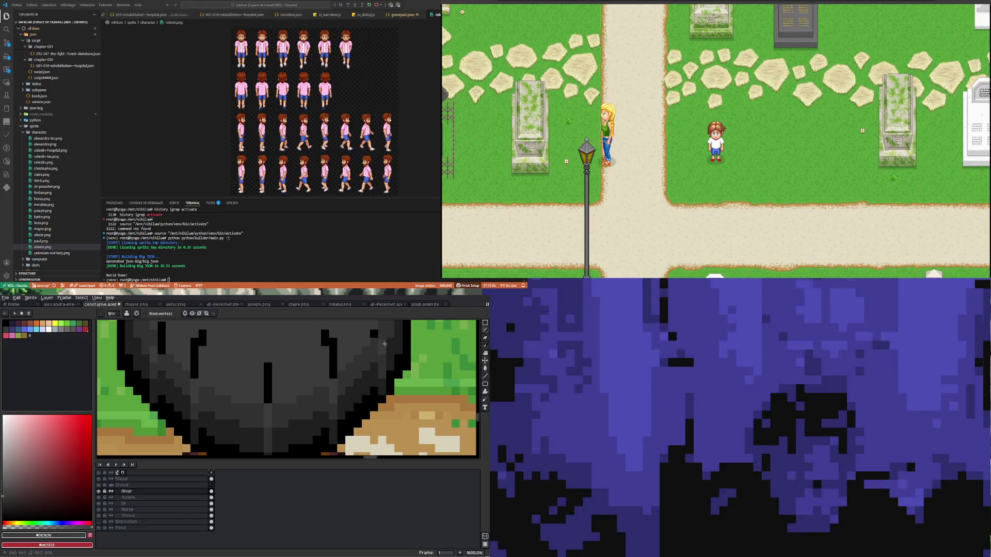
scroll(293, 404, down, 5)
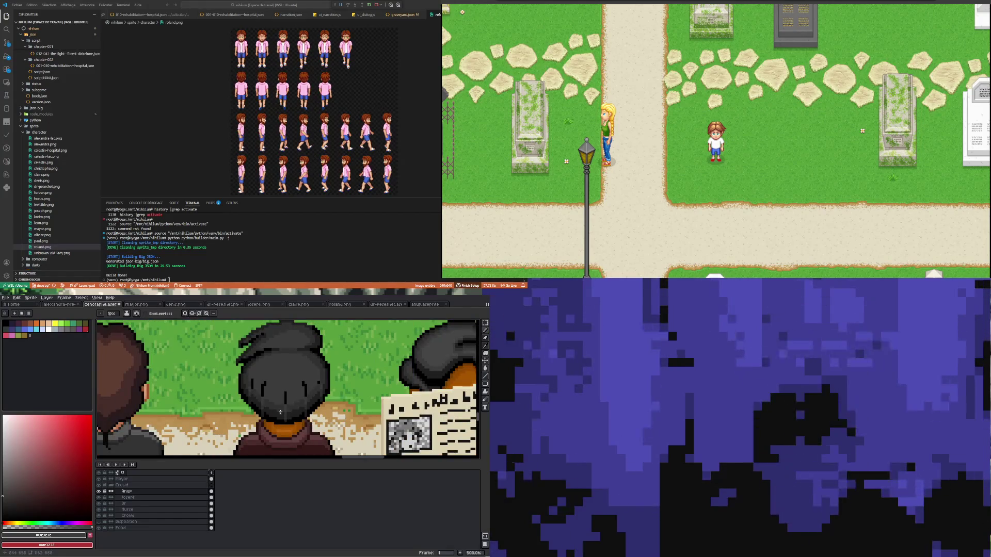
scroll(280, 411, up, 3)
scroll(275, 406, up, 3)
Step: Paint faint grey strand highlights down the dark hair using a grey sampled from it
key(i)
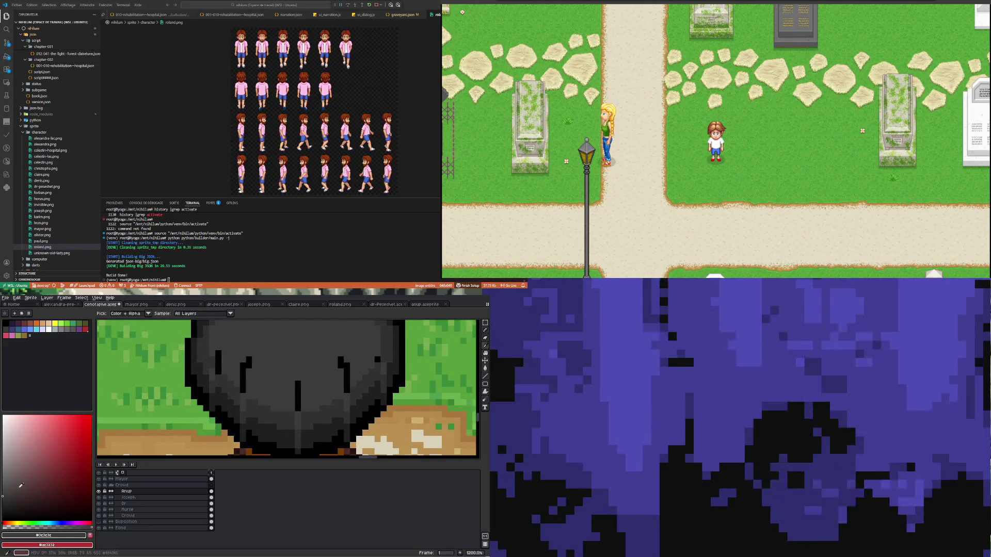
click(275, 406)
key(b)
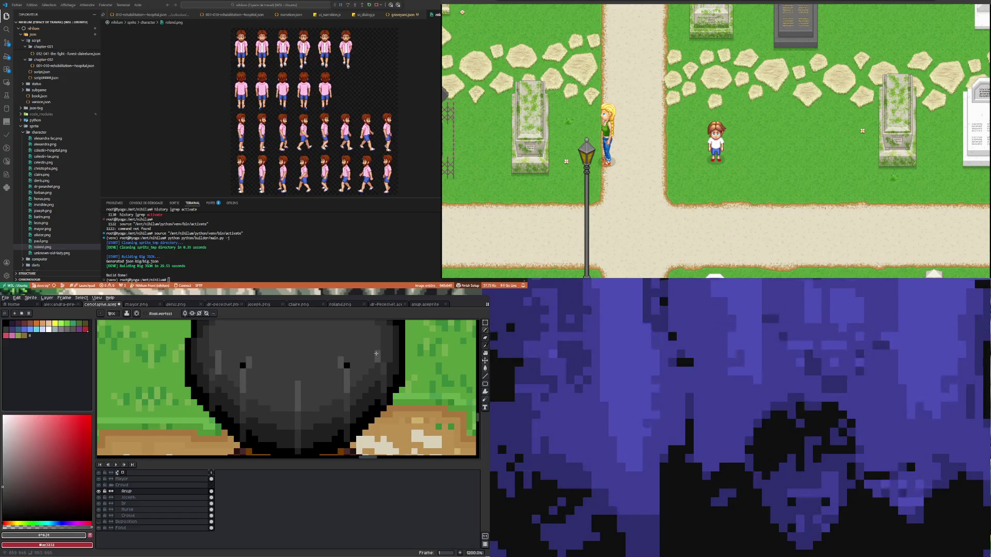
scroll(376, 354, down, 2)
scroll(276, 381, up, 1)
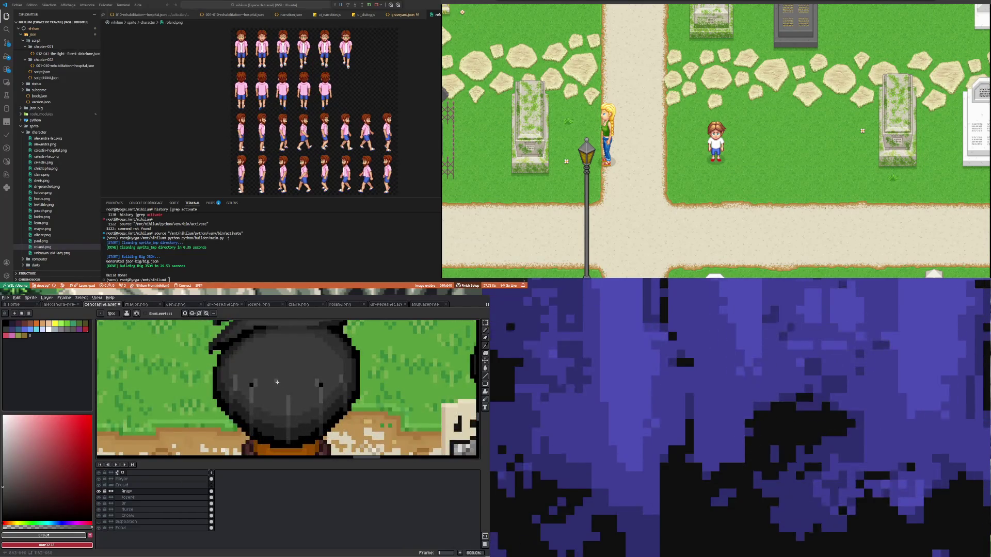
scroll(251, 382, up, 3)
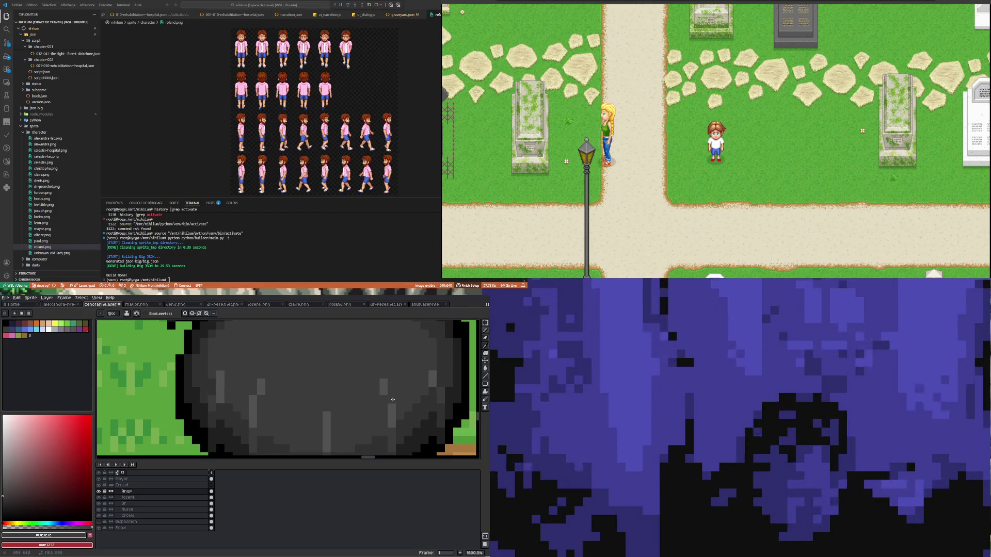
scroll(321, 378, down, 2)
scroll(321, 378, down, 2)
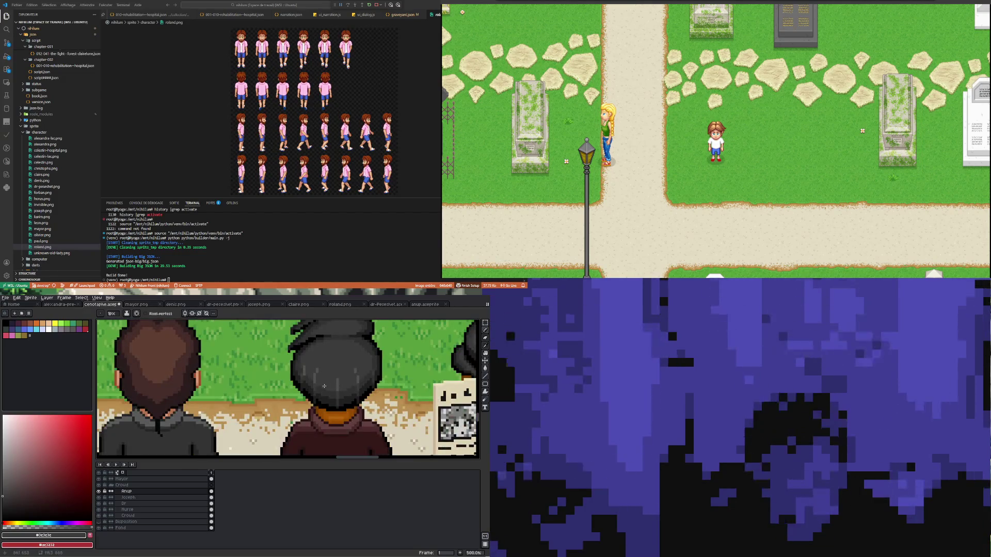
scroll(322, 378, down, 1)
scroll(324, 381, up, 3)
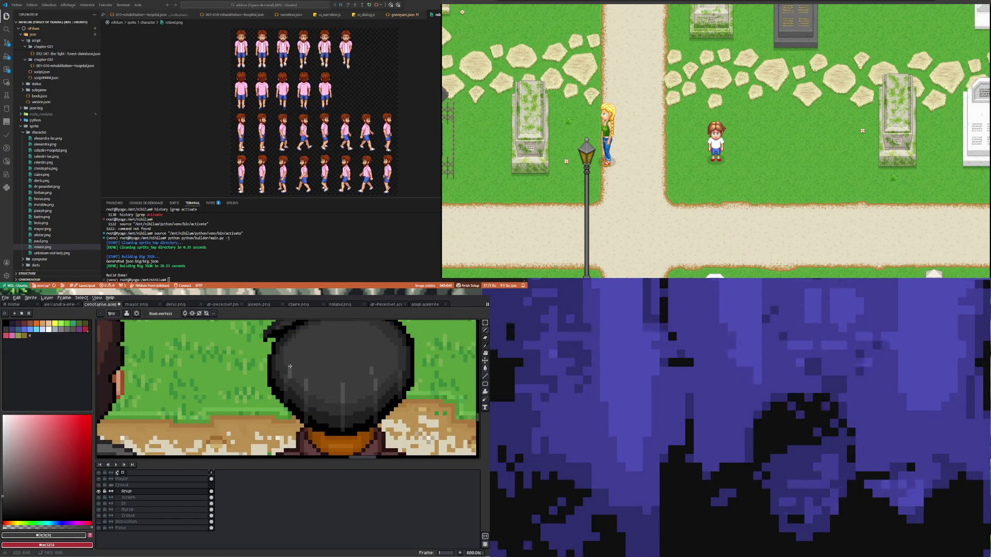
scroll(371, 369, down, 2)
scroll(372, 369, down, 1)
scroll(372, 368, down, 1)
scroll(318, 382, up, 2)
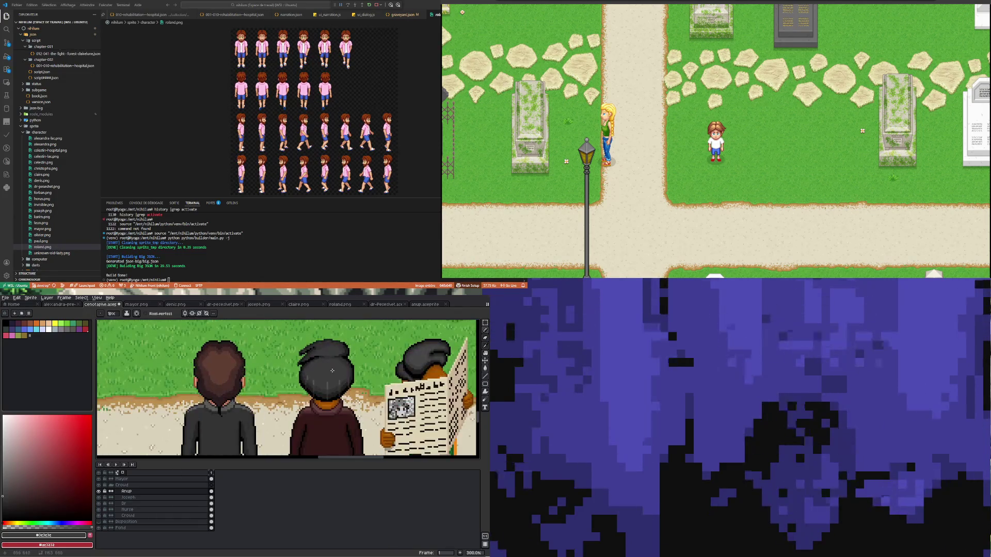
scroll(317, 382, up, 1)
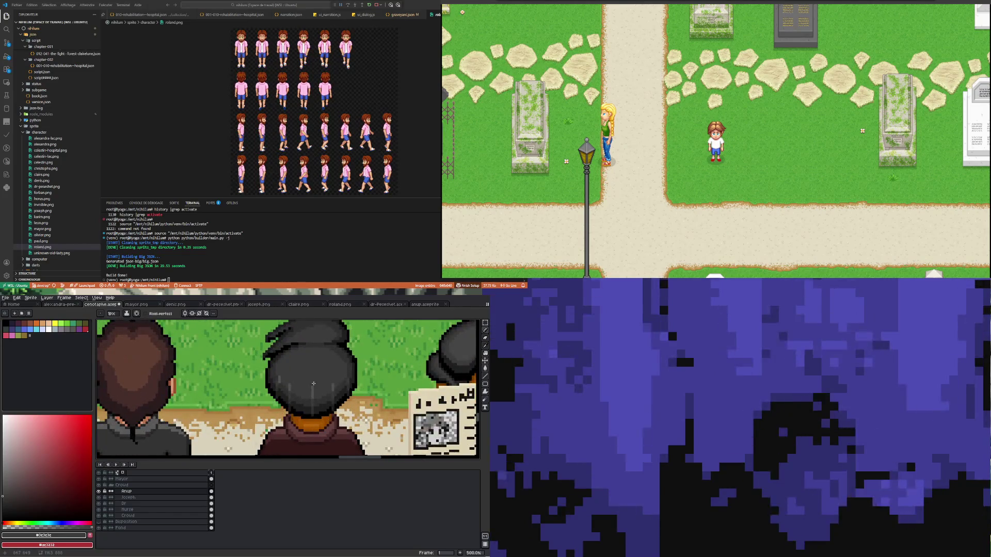
scroll(318, 383, down, 2)
scroll(310, 385, up, 1)
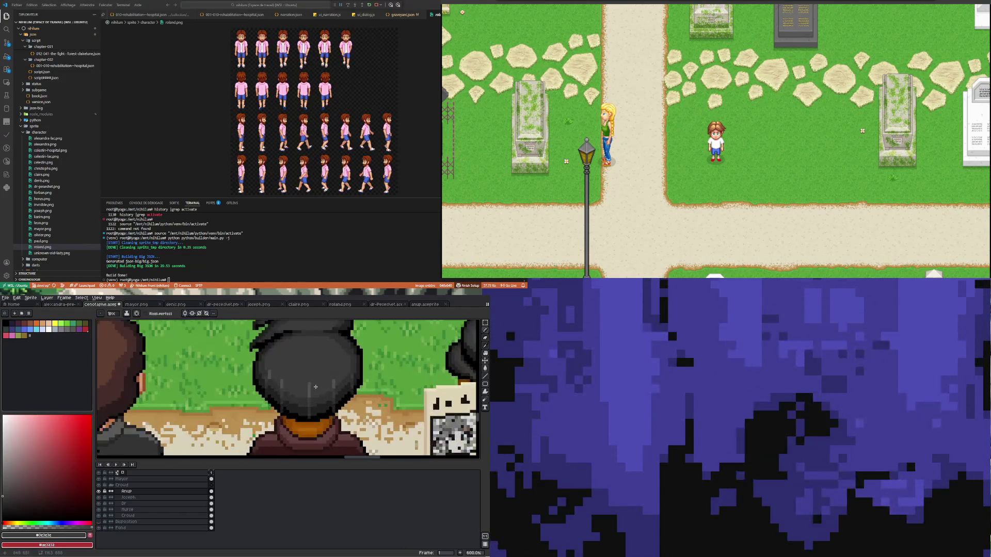
scroll(307, 399, up, 1)
scroll(305, 410, up, 1)
key(i)
click(261, 409)
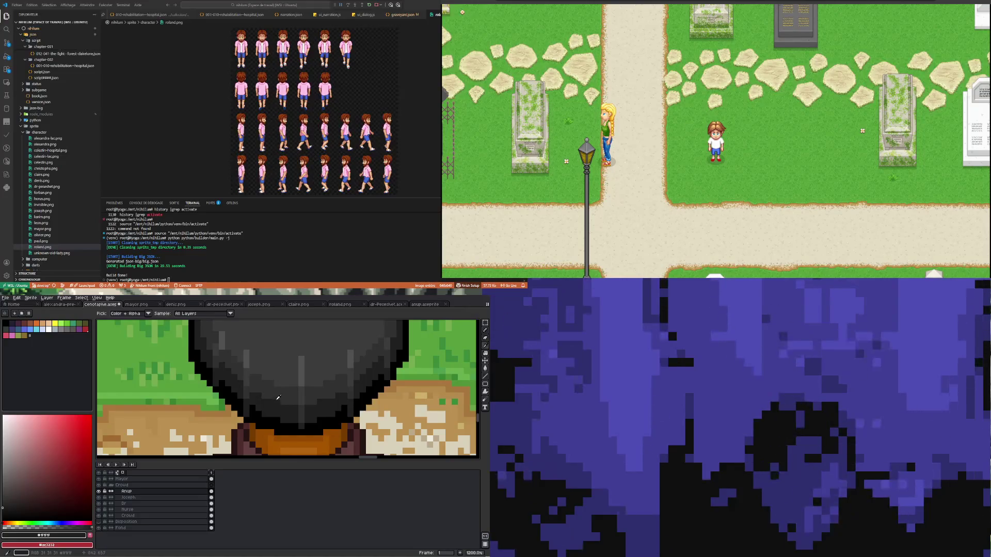
Step: Continue the grey strand highlights with further shades sampled from the middle character's hair
click(302, 401)
key(b)
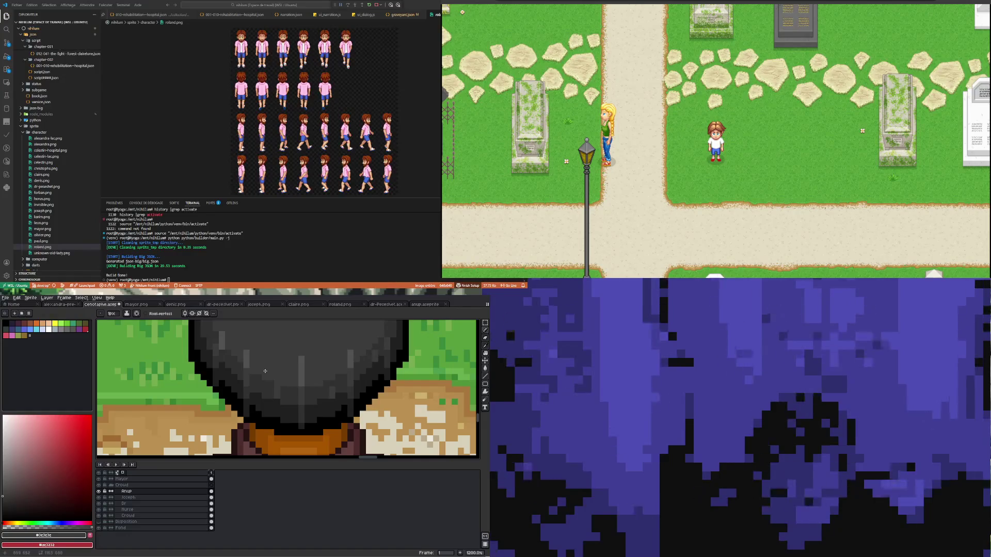
scroll(226, 363, down, 5)
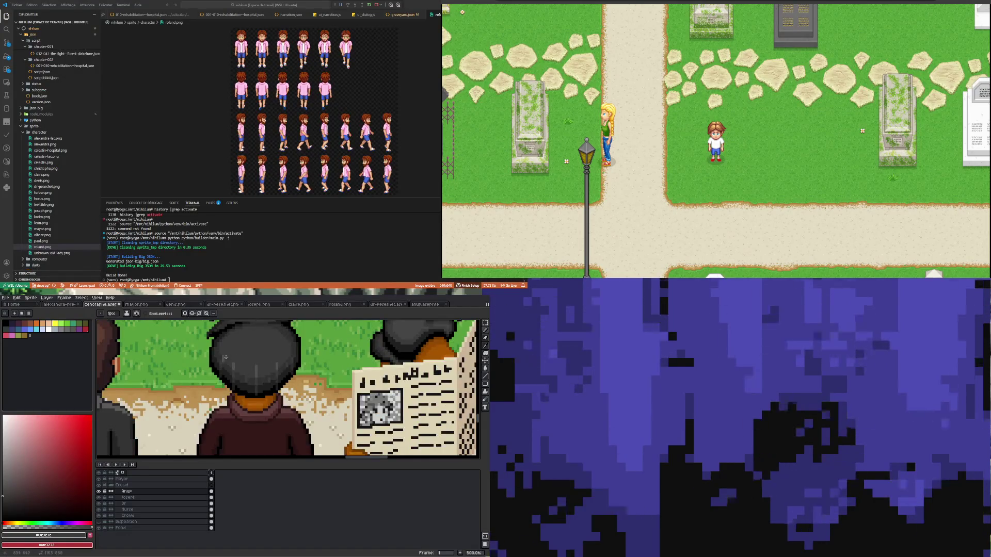
scroll(248, 397, up, 2)
scroll(249, 397, down, 2)
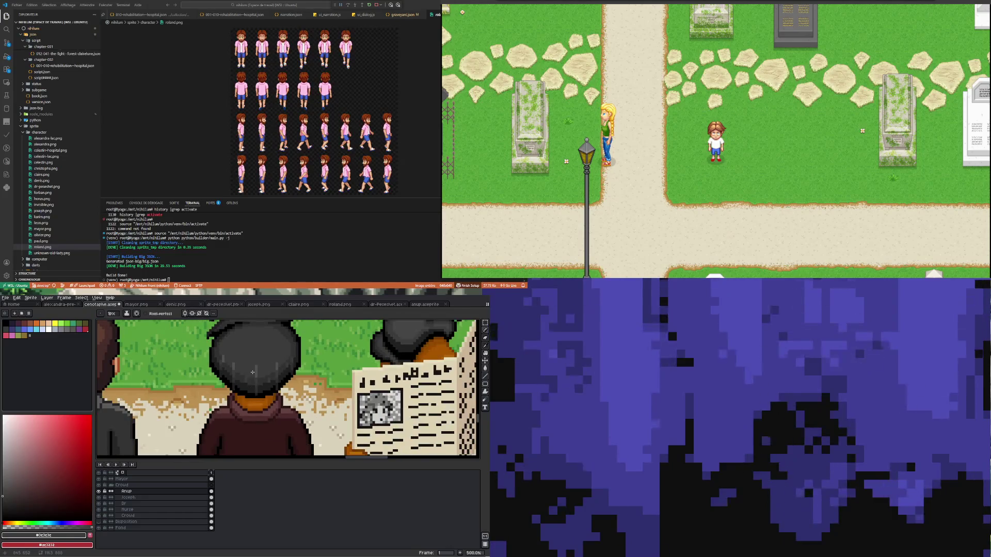
scroll(278, 392, up, 4)
scroll(277, 393, up, 1)
key(i)
click(282, 393)
key(b)
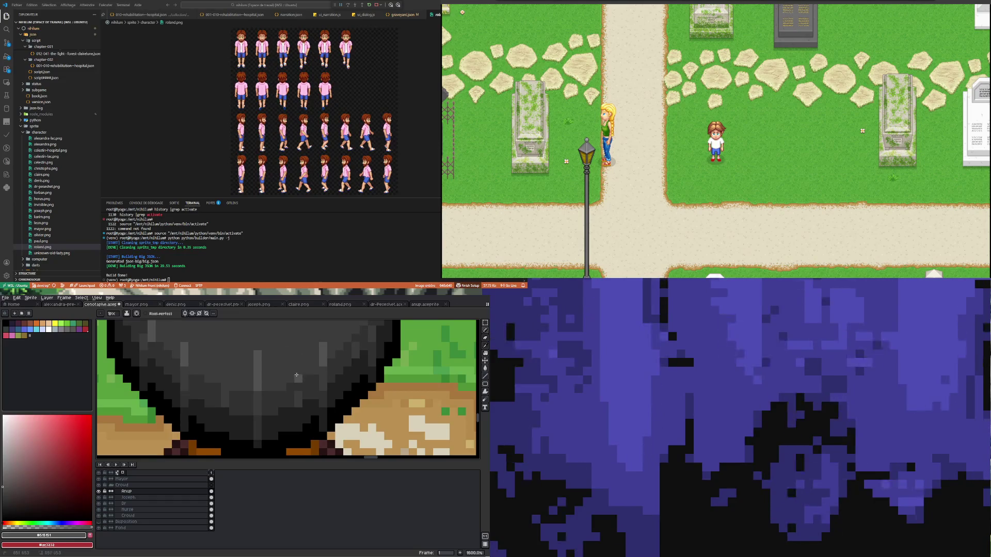
scroll(273, 415, down, 5)
scroll(279, 406, up, 2)
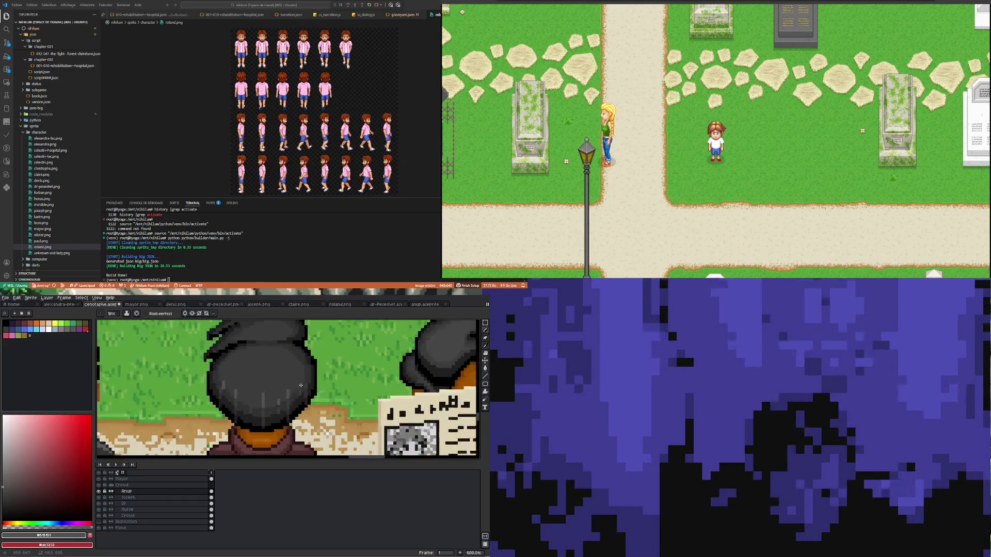
scroll(298, 370, up, 3)
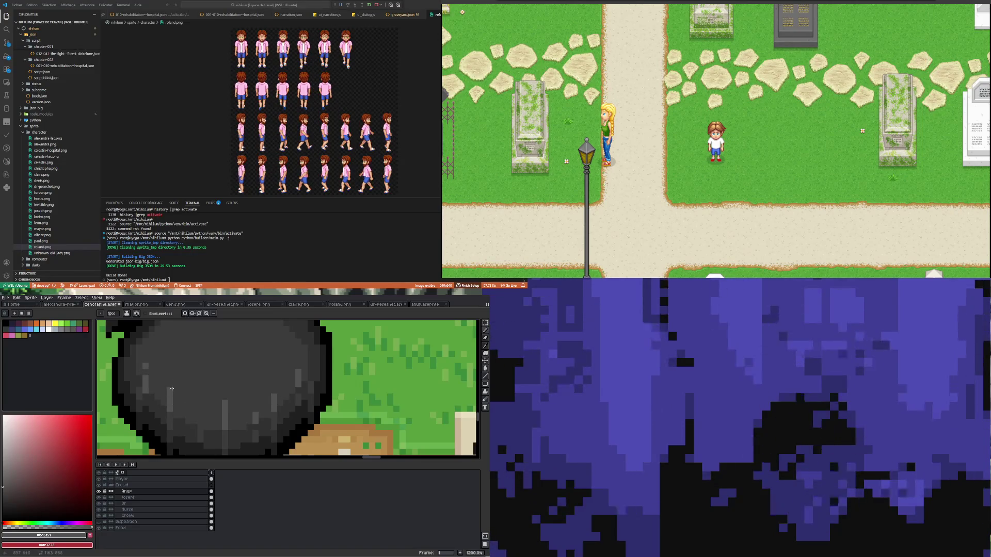
scroll(185, 415, down, 3)
scroll(184, 412, up, 5)
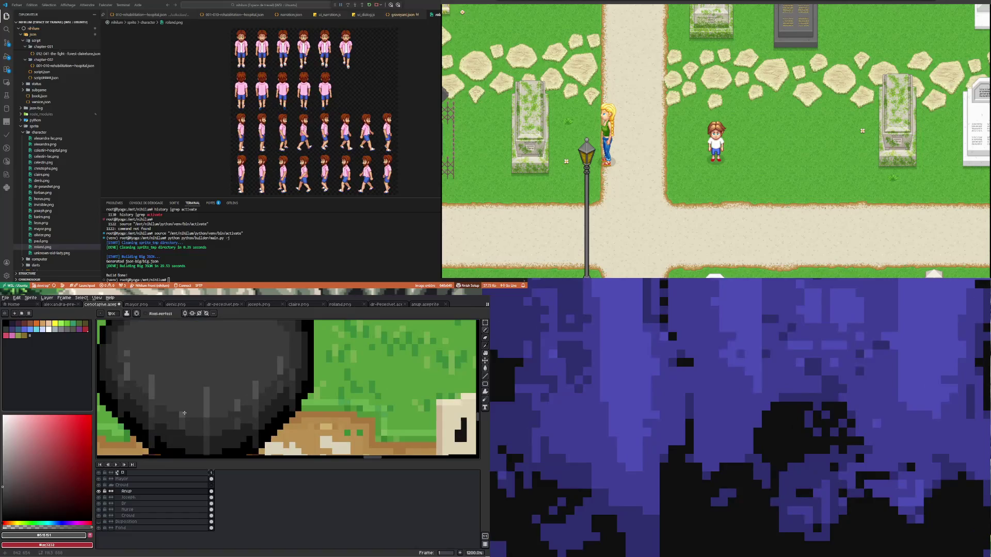
scroll(183, 408, down, 4)
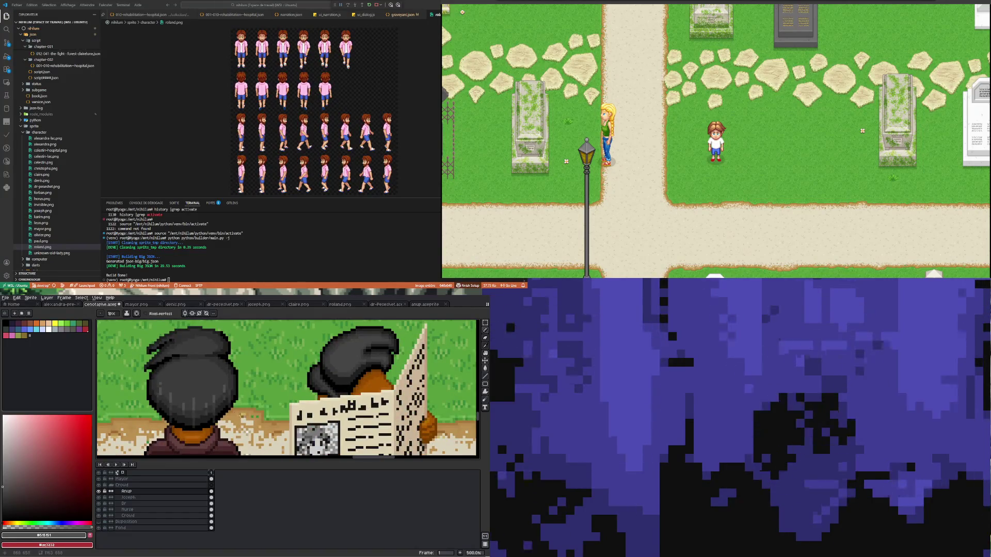
scroll(185, 404, down, 2)
scroll(189, 399, up, 1)
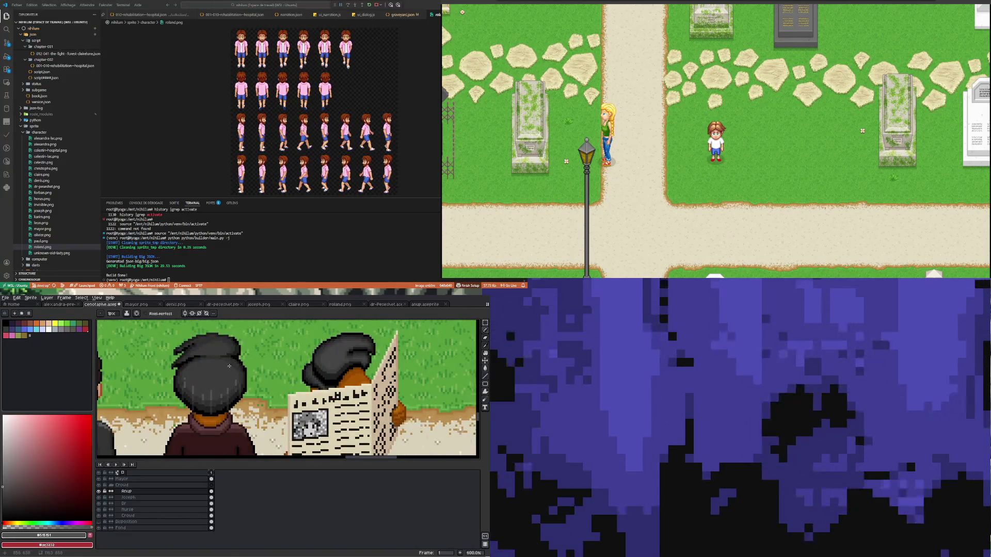
scroll(189, 398, down, 4)
scroll(217, 377, up, 1)
scroll(218, 376, up, 2)
scroll(233, 373, up, 1)
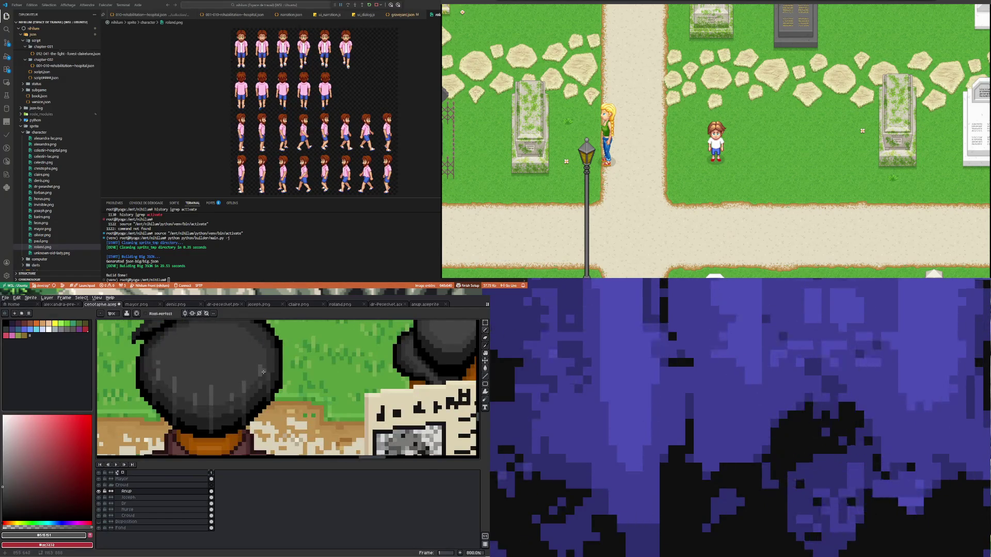
scroll(263, 368, up, 3)
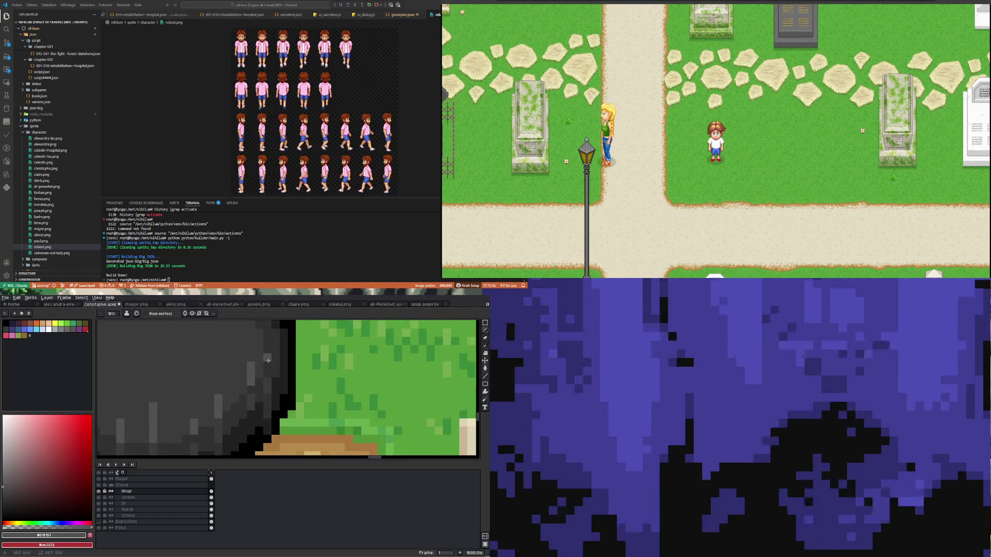
Step: Rework the grey highlight streaks across the hair dome with lighter and darker greys, undoing failed strokes
key(i)
click(269, 364)
key(b)
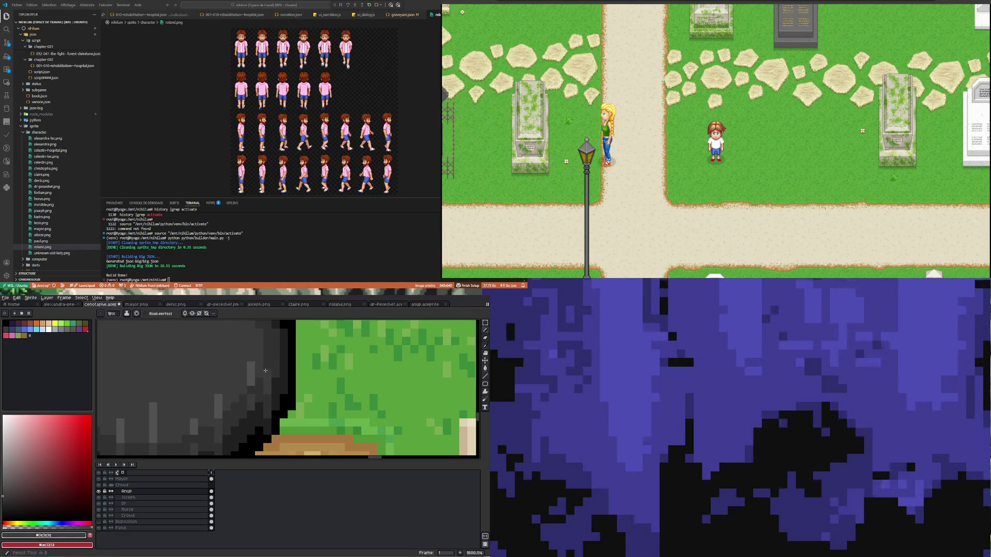
scroll(255, 390, down, 4)
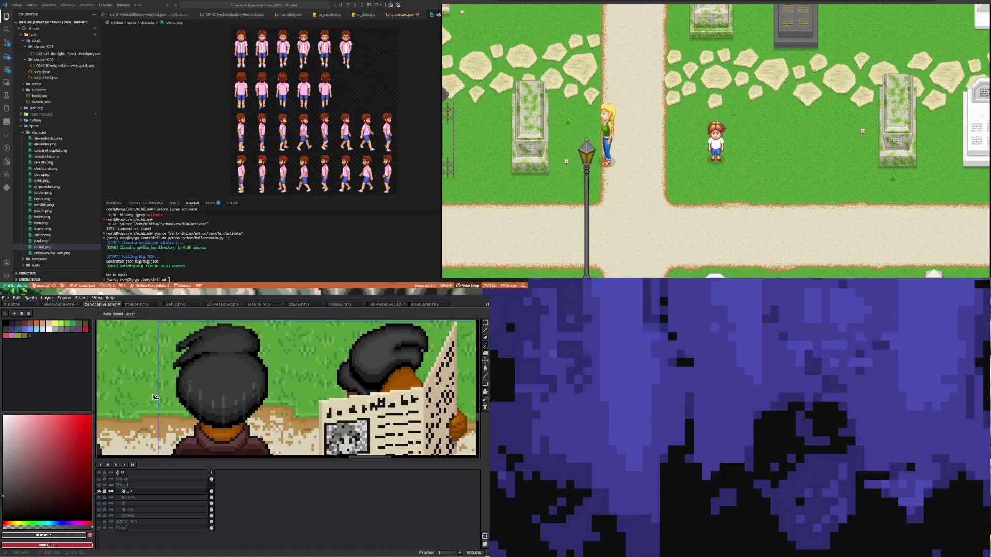
key(ctrl+z)
scroll(174, 380, up, 2)
scroll(202, 381, down, 2)
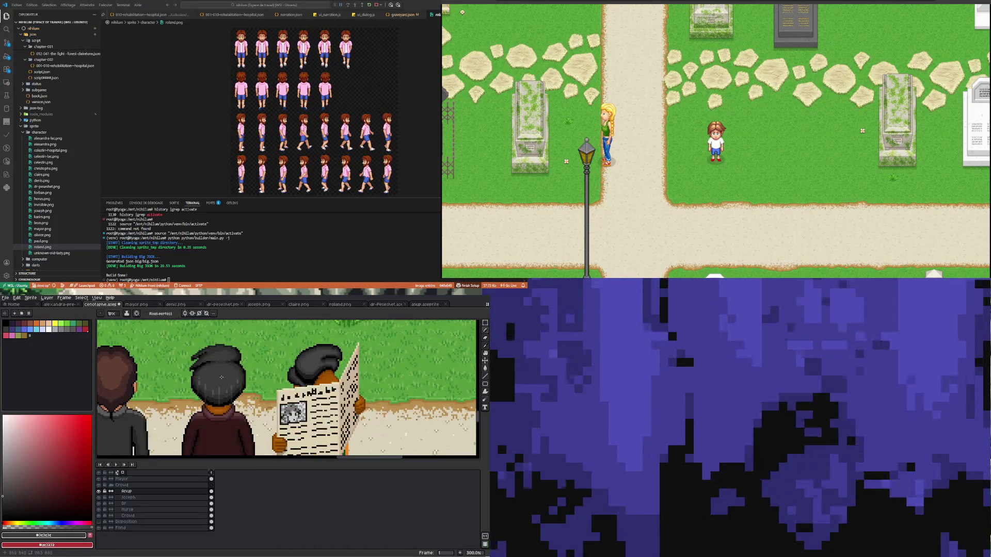
scroll(244, 380, up, 2)
scroll(236, 381, down, 4)
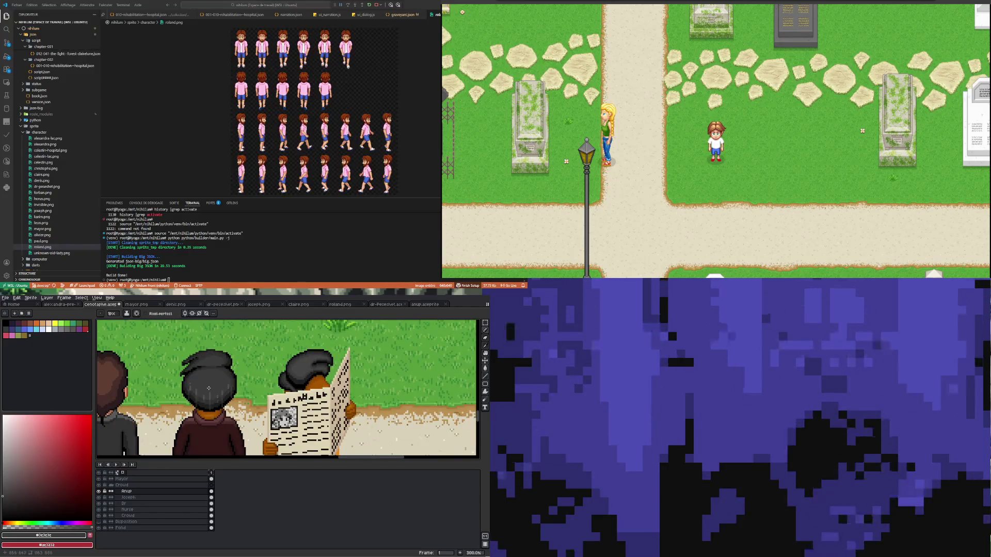
scroll(178, 399, up, 1)
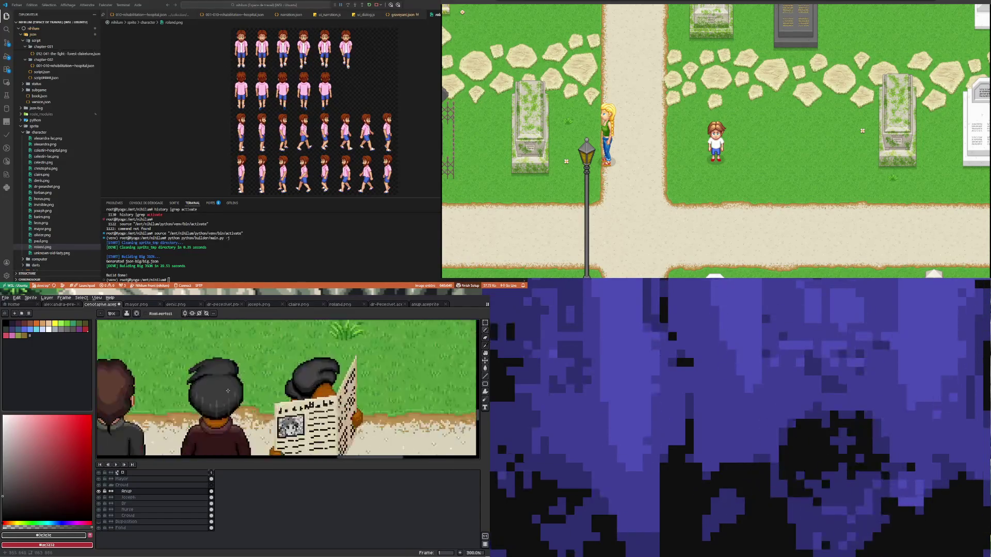
scroll(198, 394, up, 1)
scroll(198, 395, up, 1)
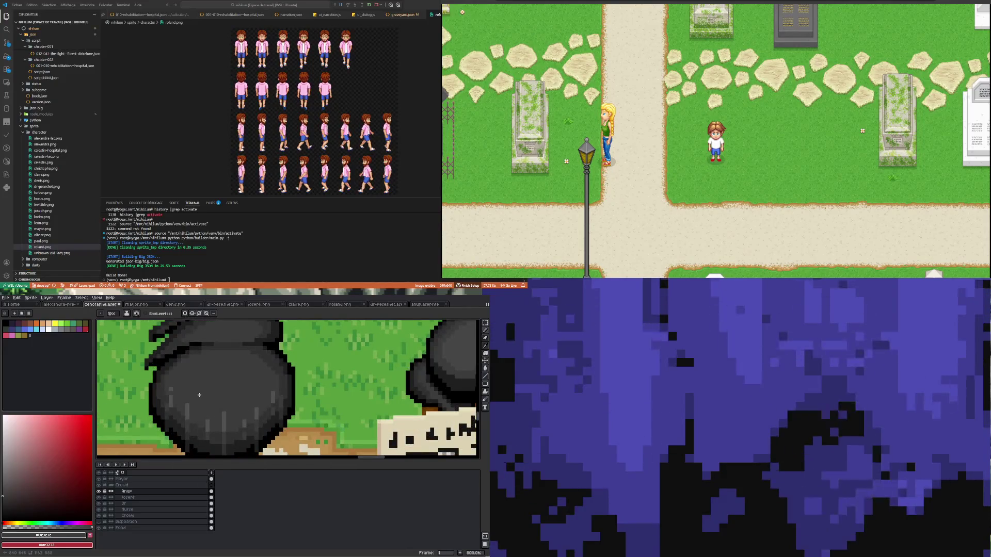
scroll(205, 389, down, 1)
scroll(213, 365, up, 1)
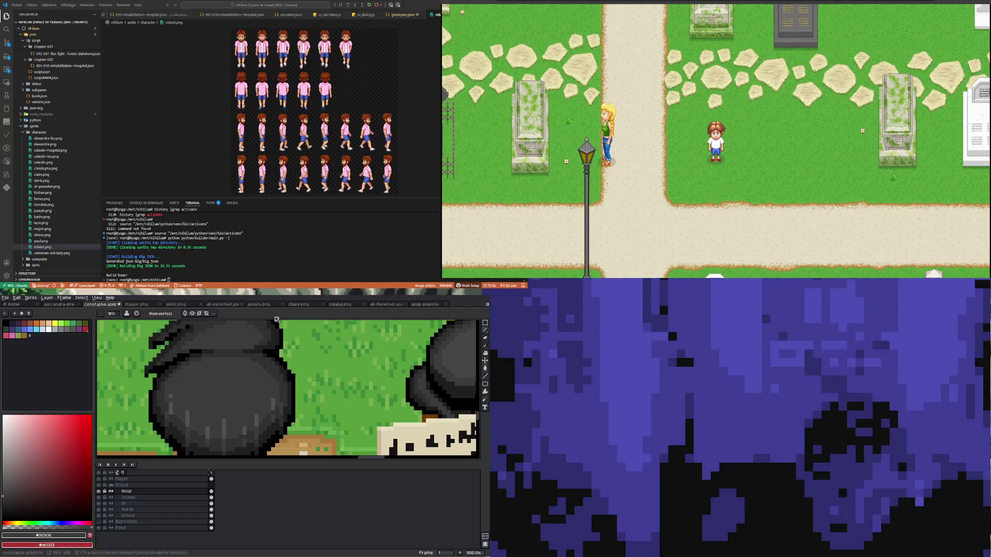
alt+click(226, 364)
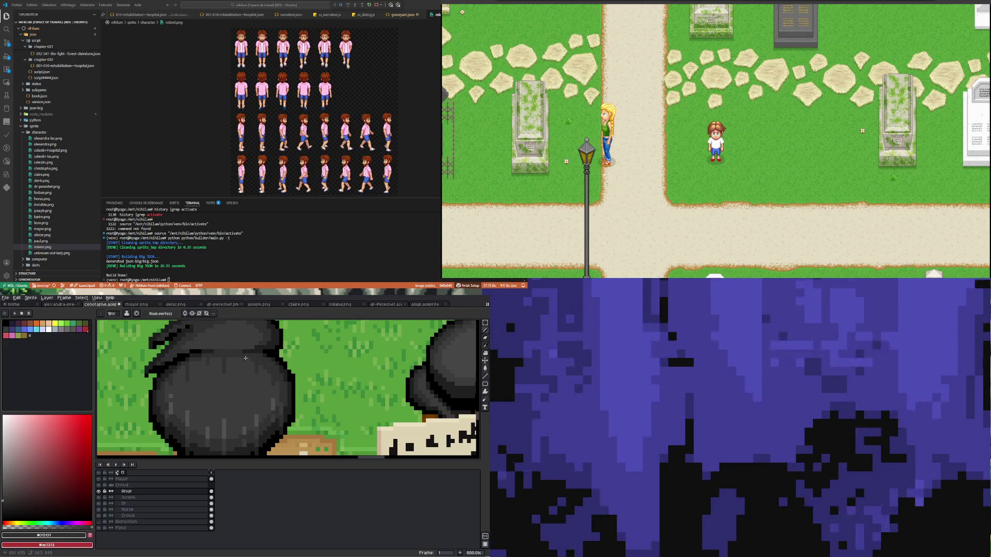
scroll(241, 397, down, 2)
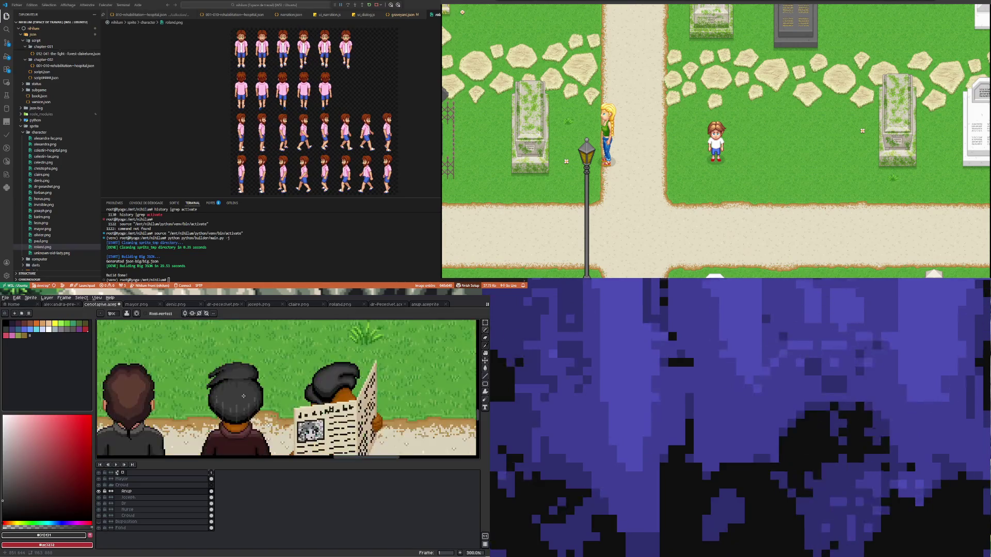
scroll(241, 397, down, 1)
scroll(240, 397, up, 3)
scroll(235, 397, up, 4)
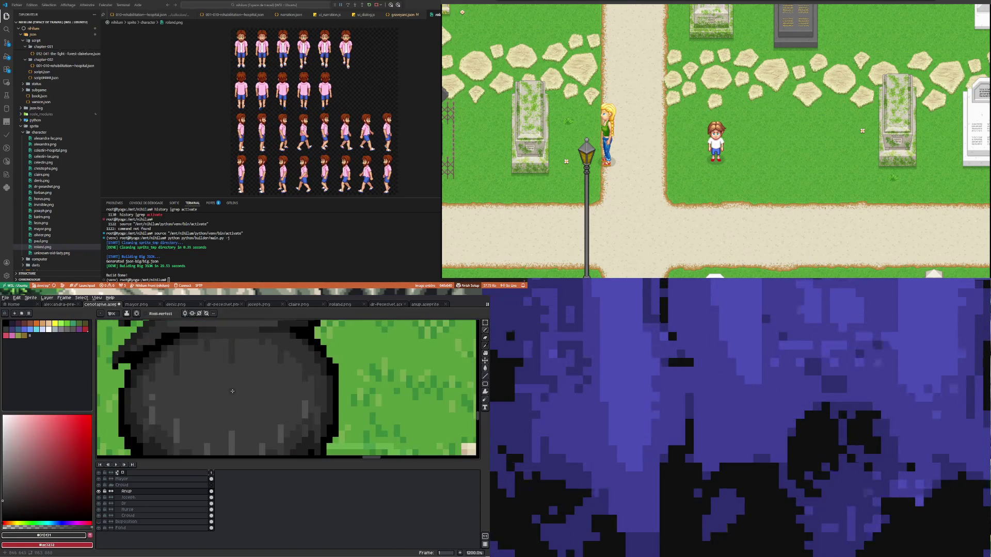
scroll(232, 388, down, 3)
scroll(225, 440, up, 3)
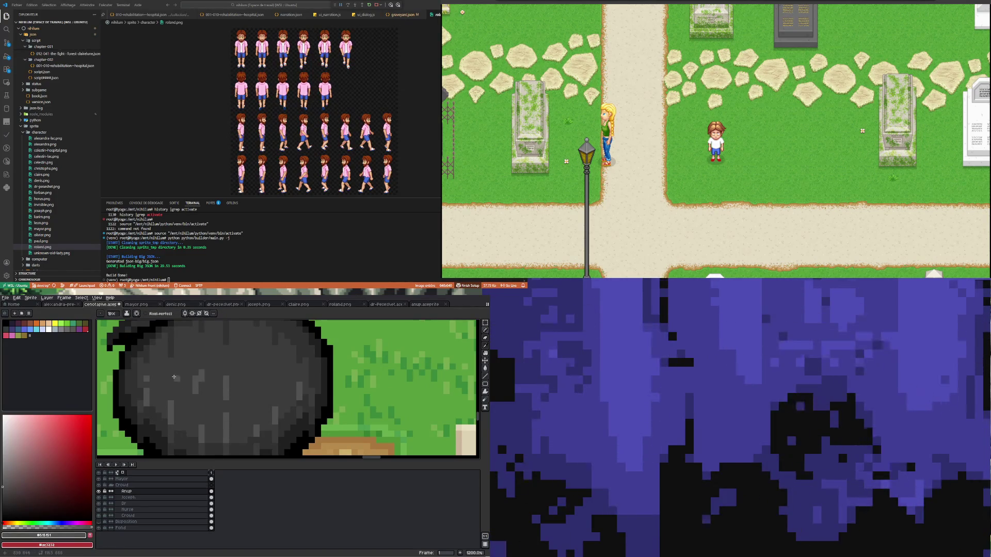
scroll(174, 377, down, 2)
key(ctrl+z)
scroll(236, 336, down, 1)
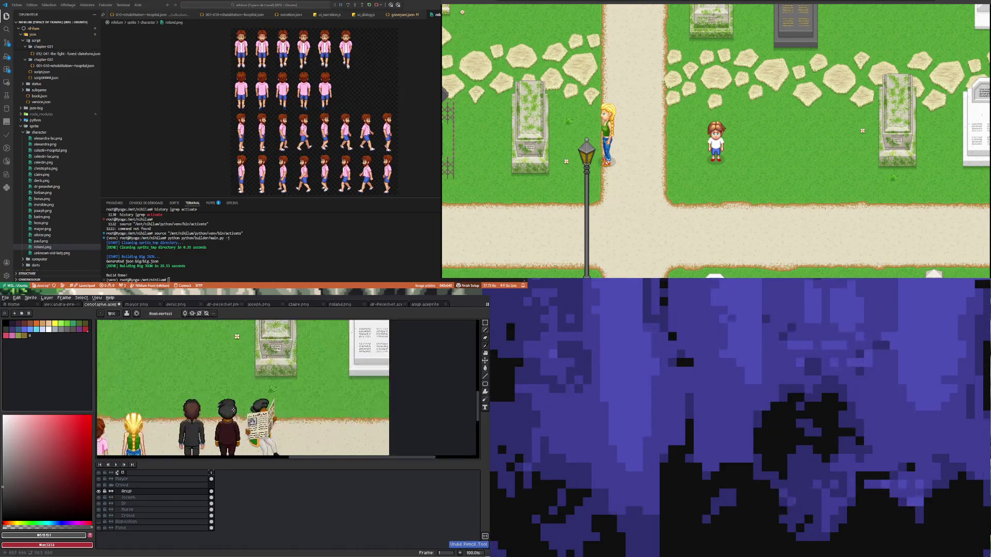
scroll(233, 410, up, 1)
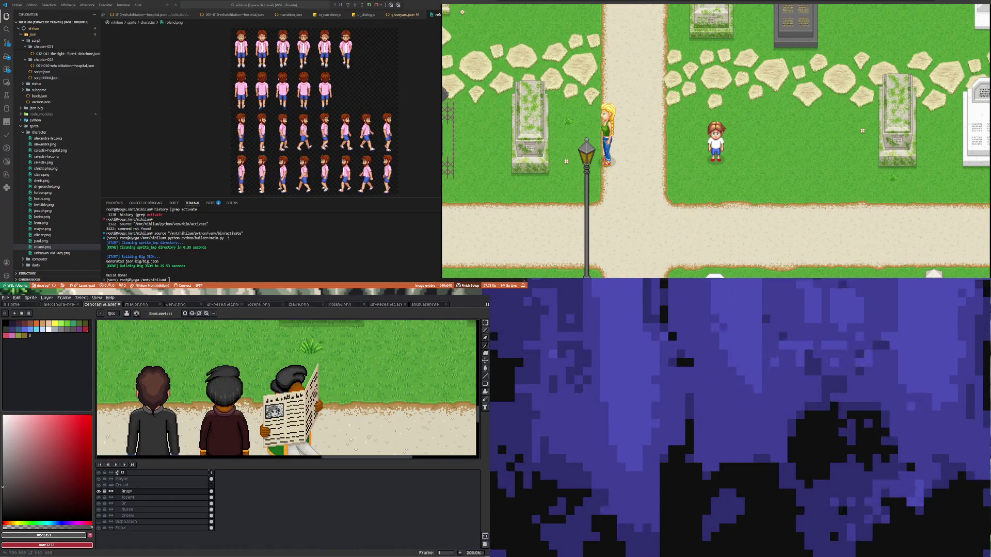
scroll(209, 325, down, 1)
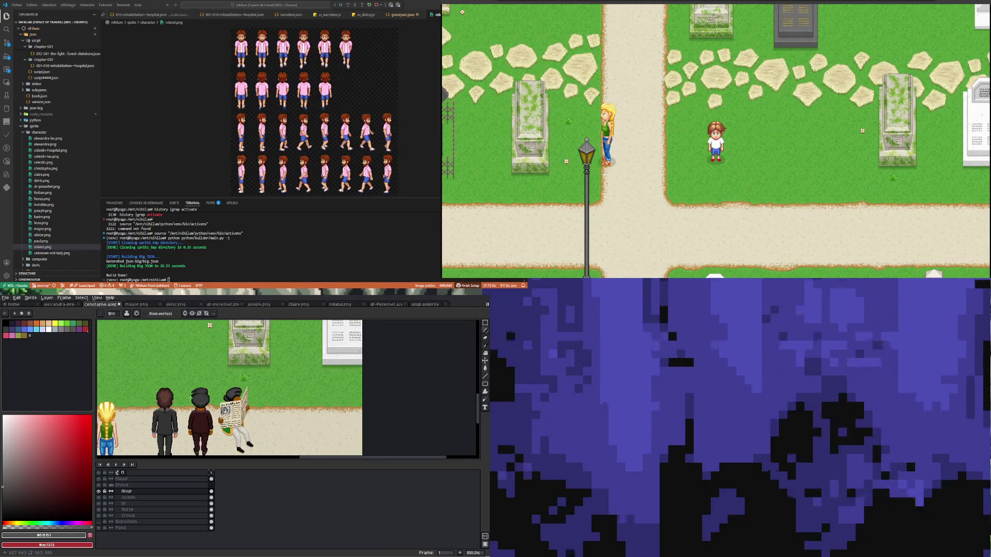
scroll(209, 325, up, 1)
scroll(209, 326, down, 1)
Step: Undo the latest hair stroke and review the whole scene of figures on the path
key(ctrl+z)
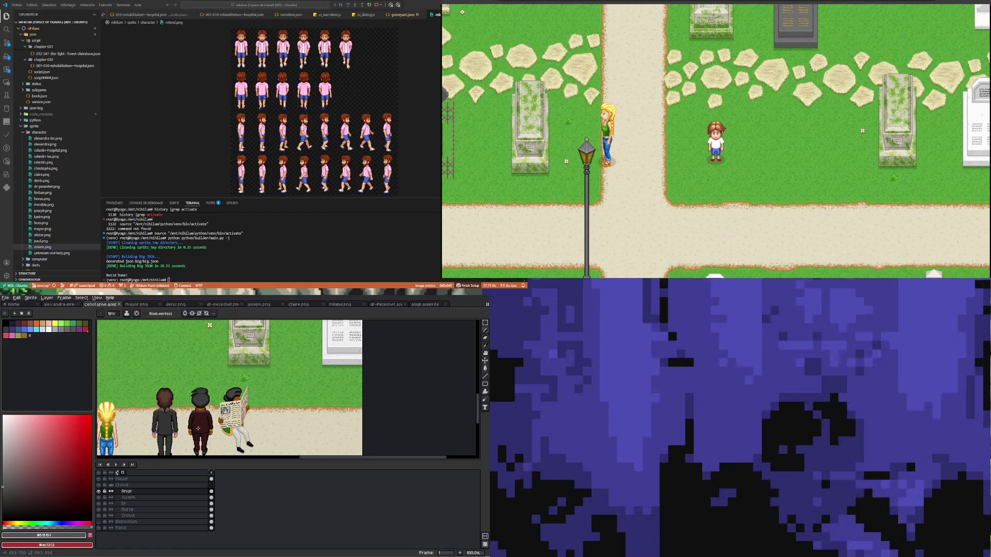
scroll(201, 428, up, 1)
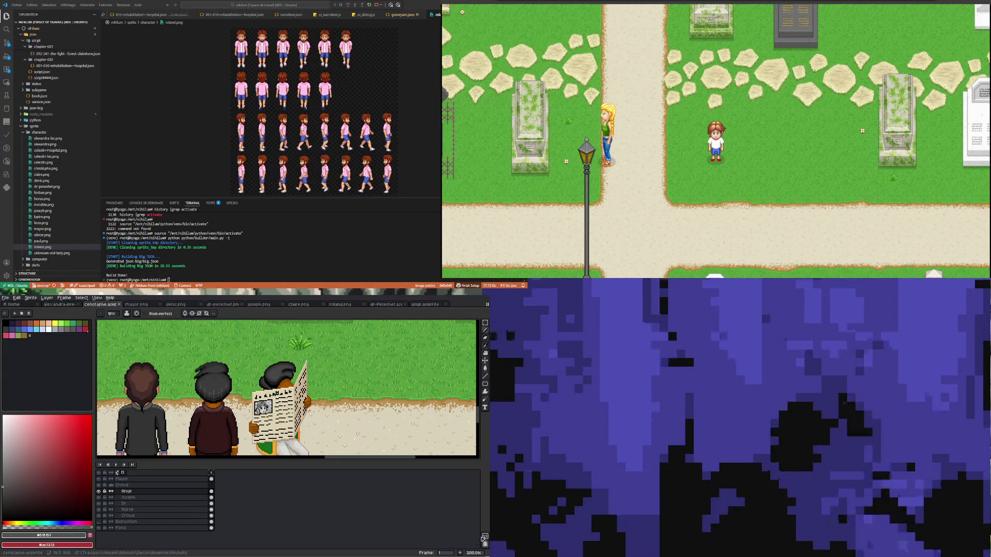
scroll(287, 388, down, 2)
scroll(286, 387, up, 1)
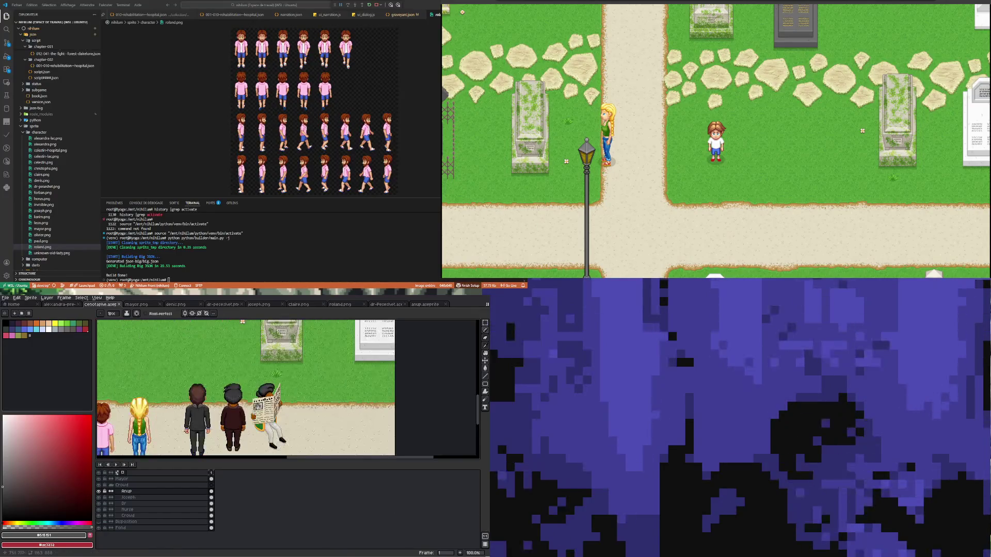
scroll(286, 387, up, 1)
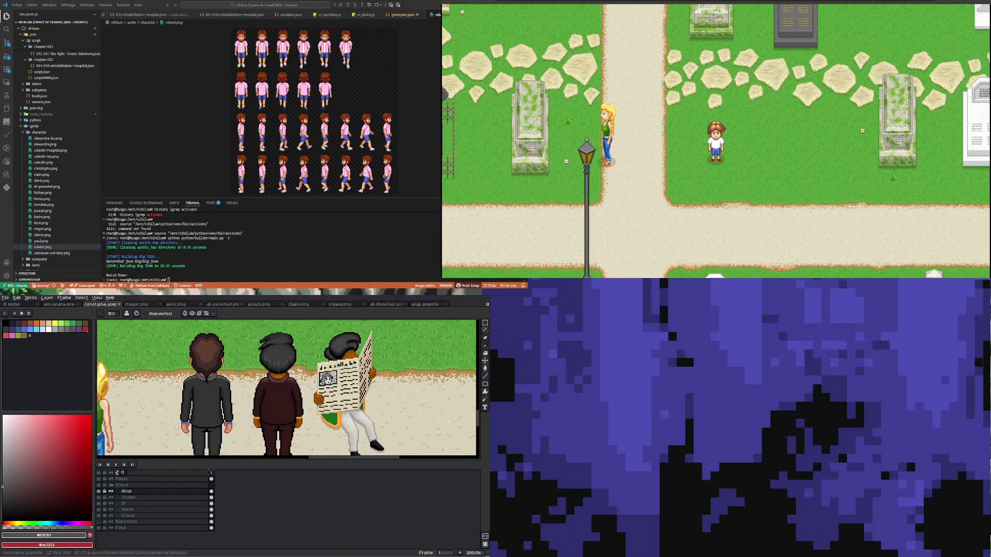